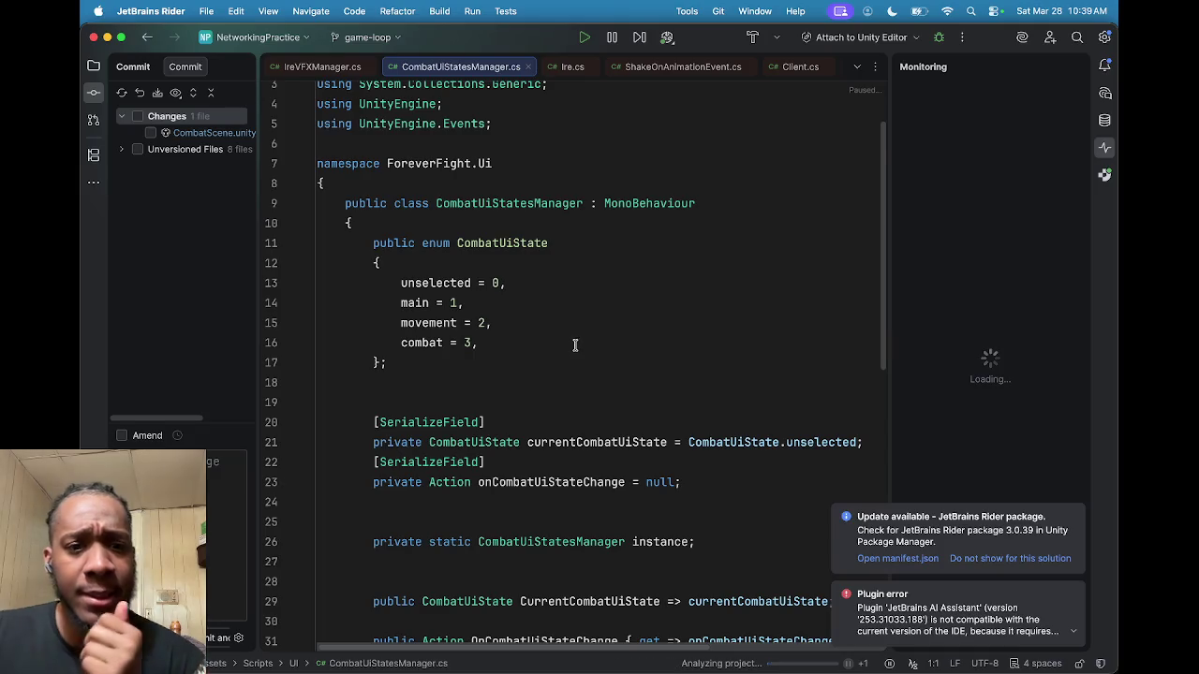
scroll(578, 340, "down", 4)
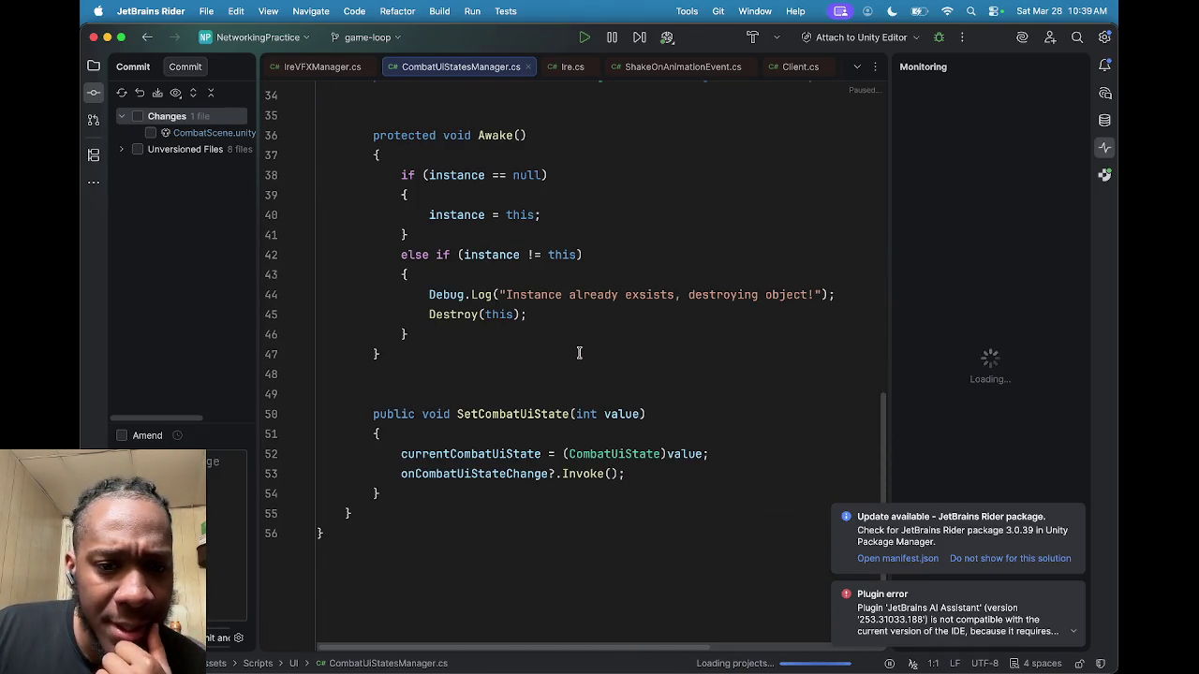
Step: Review the currentCombatUiState assignment and onCombatUiStateChange invocation in SetCombatUiState
left_click(529, 457)
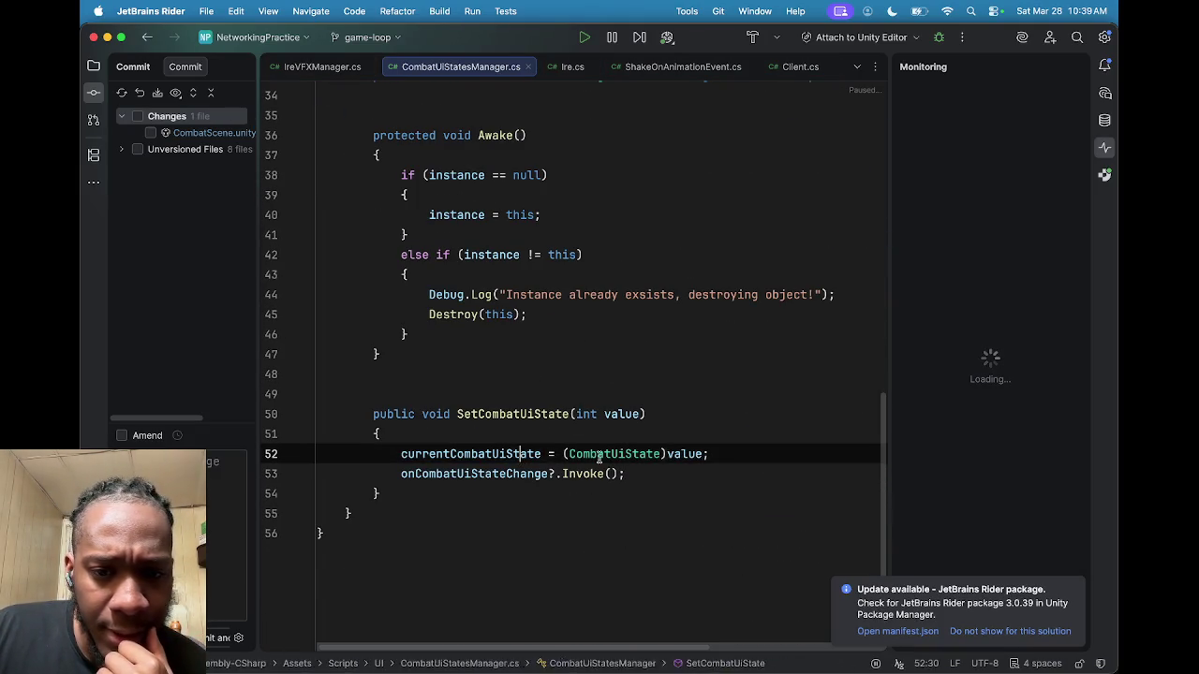
left_click(513, 473)
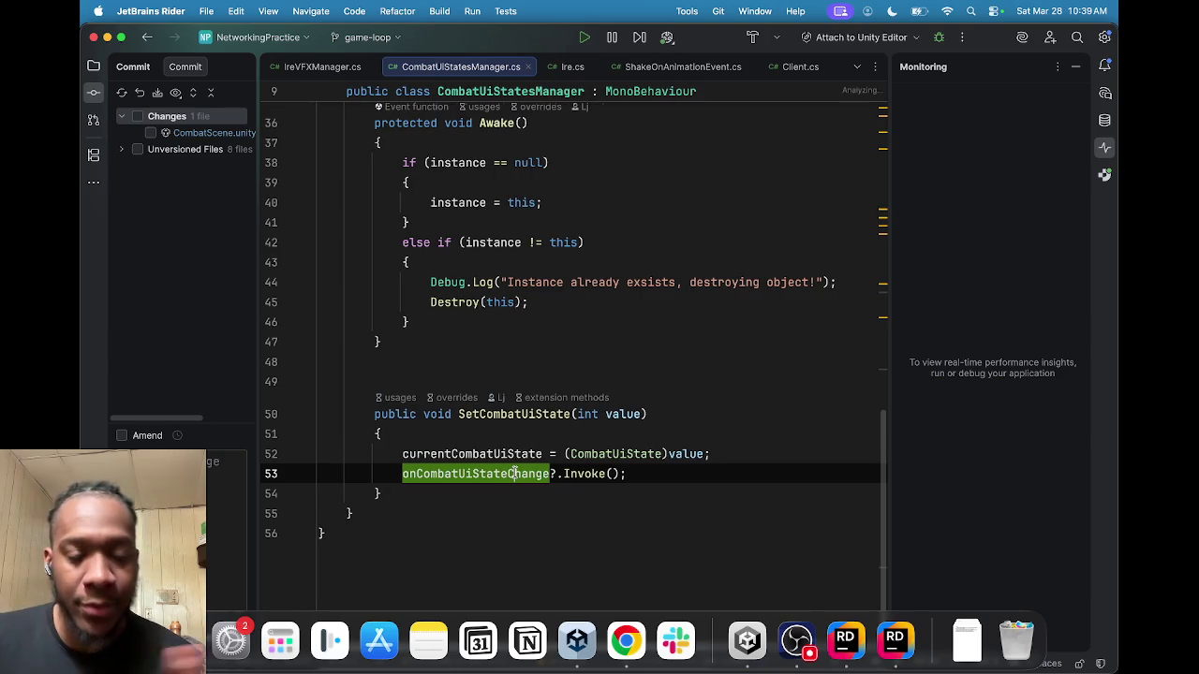
mouse_move(514, 473)
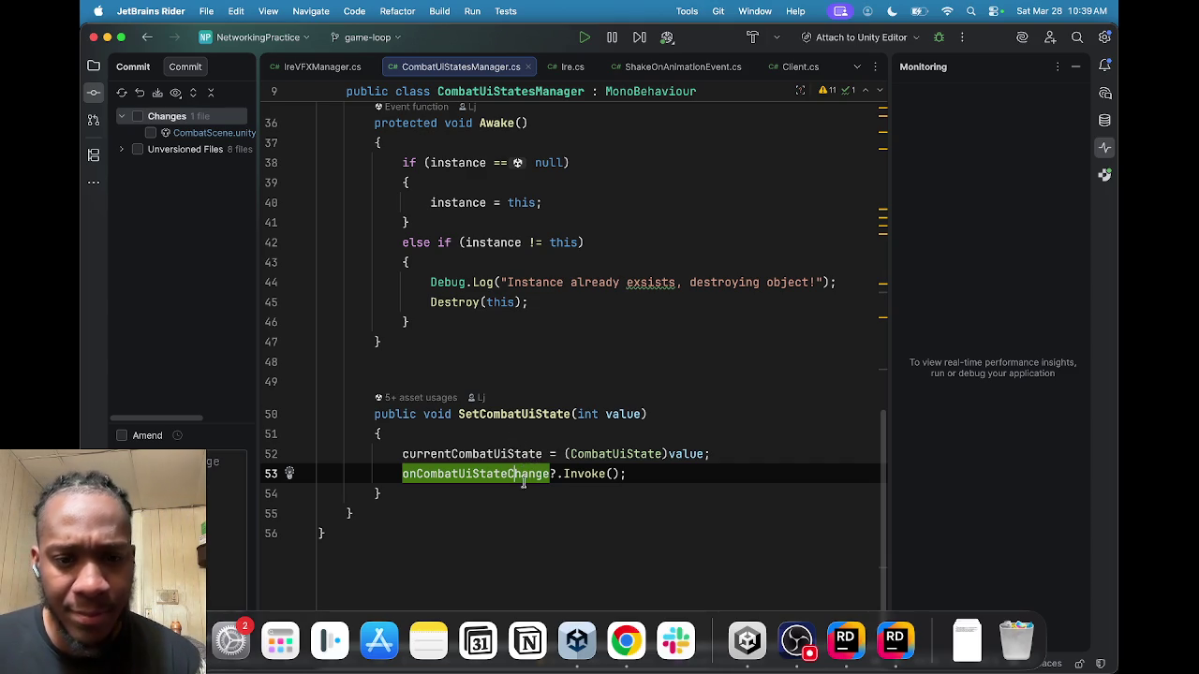
scroll(524, 477, "up", 5)
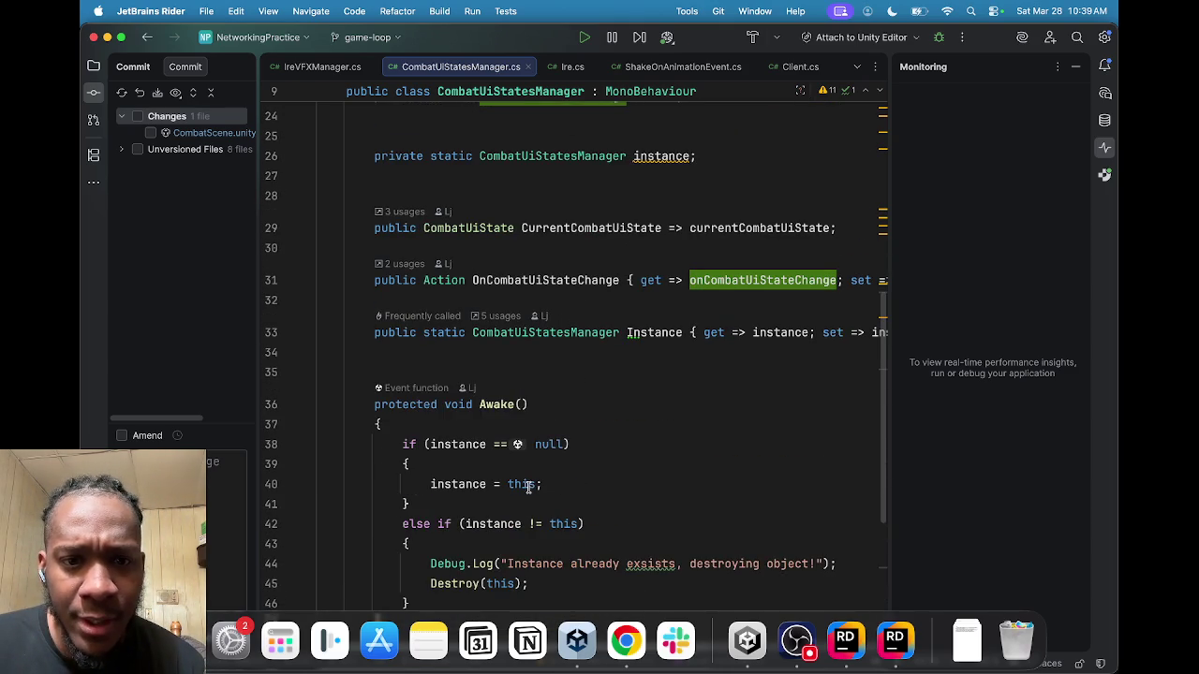
scroll(529, 486, "up", 3)
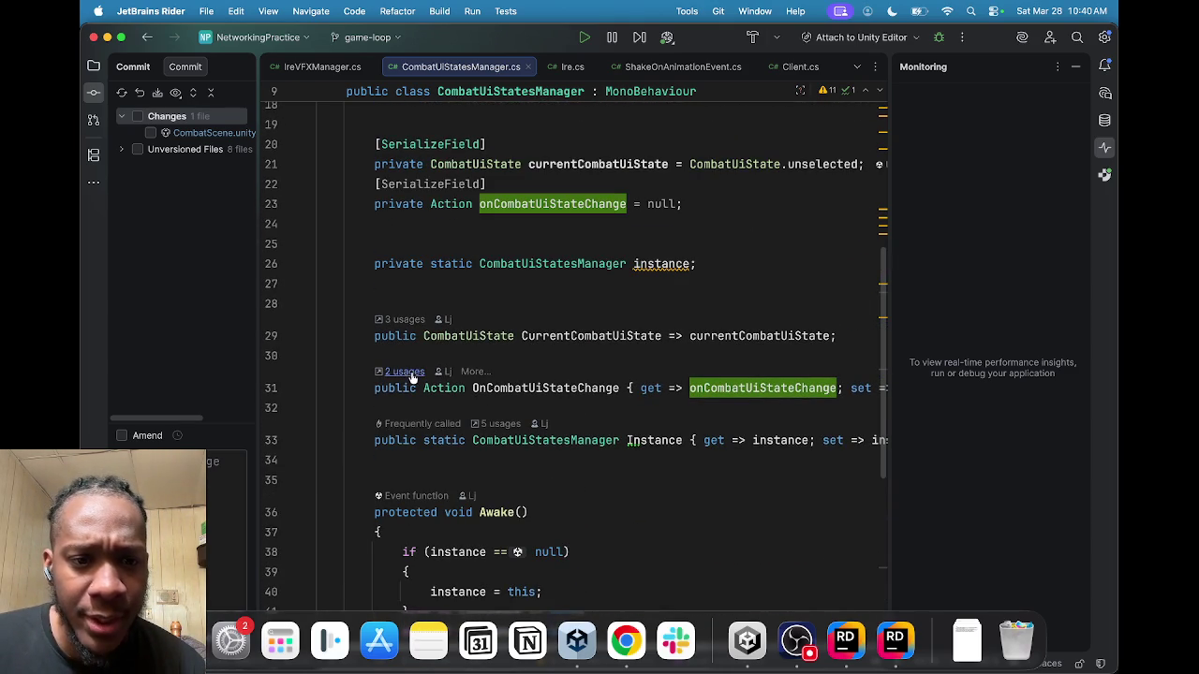
Step: Check where OnCombatUiStateChange is used, then close the usages list and skim the file
left_click(410, 373)
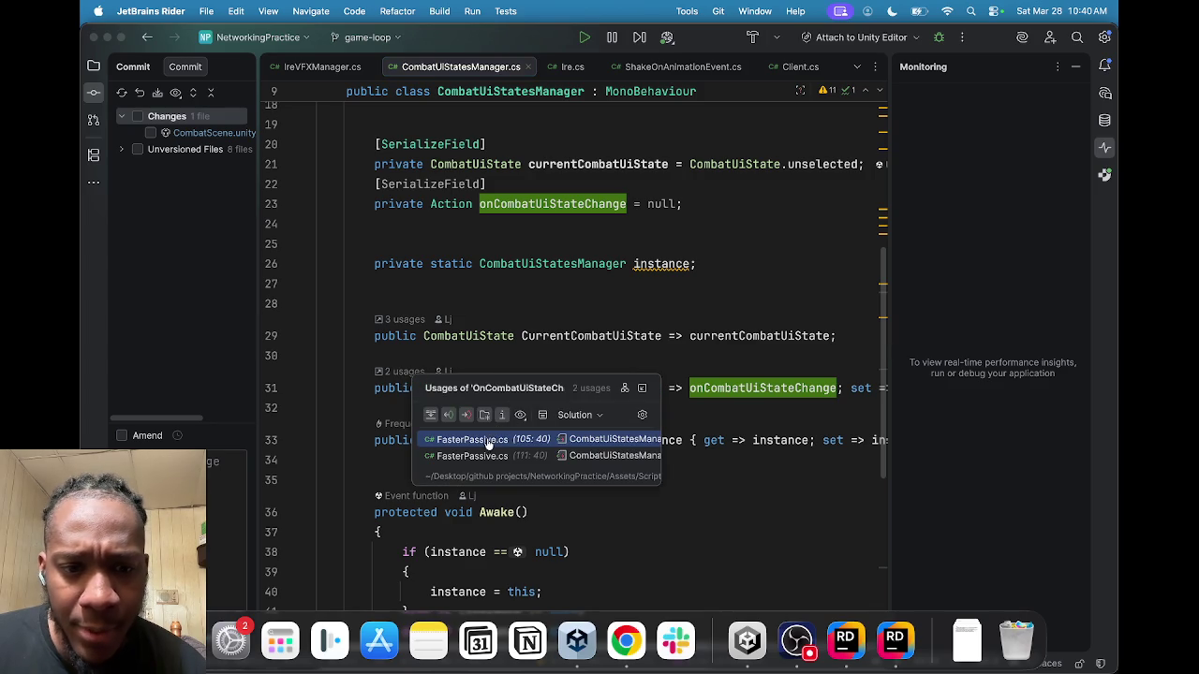
left_click(734, 418)
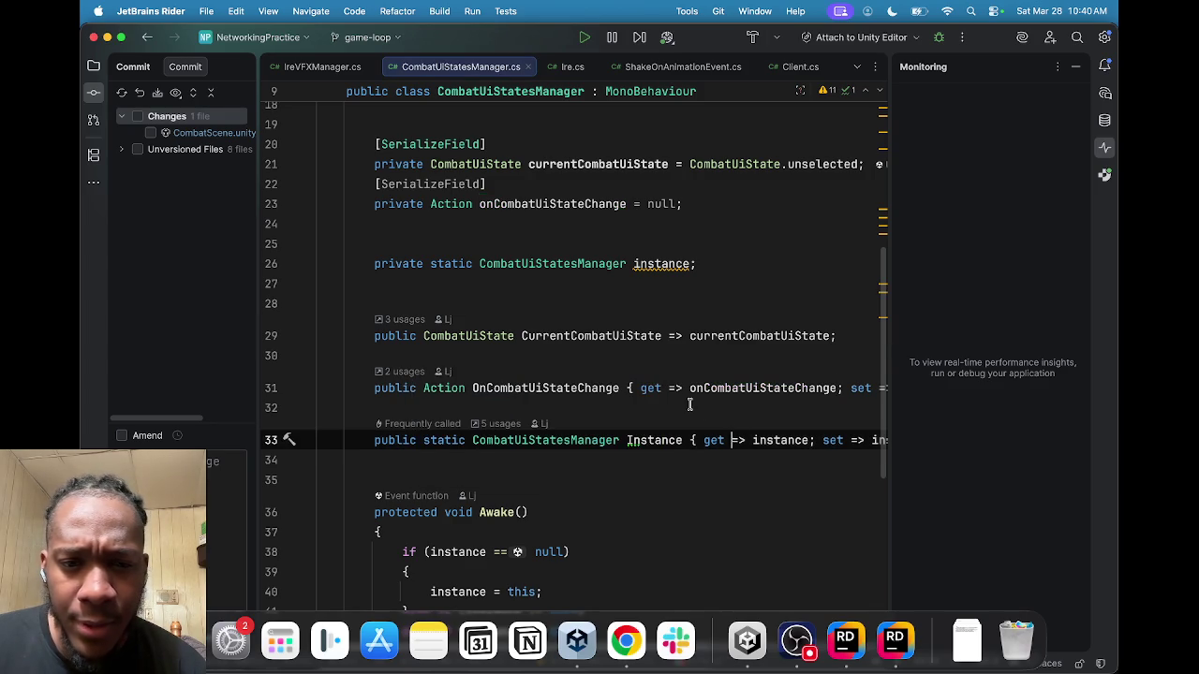
scroll(688, 402, "down", 5)
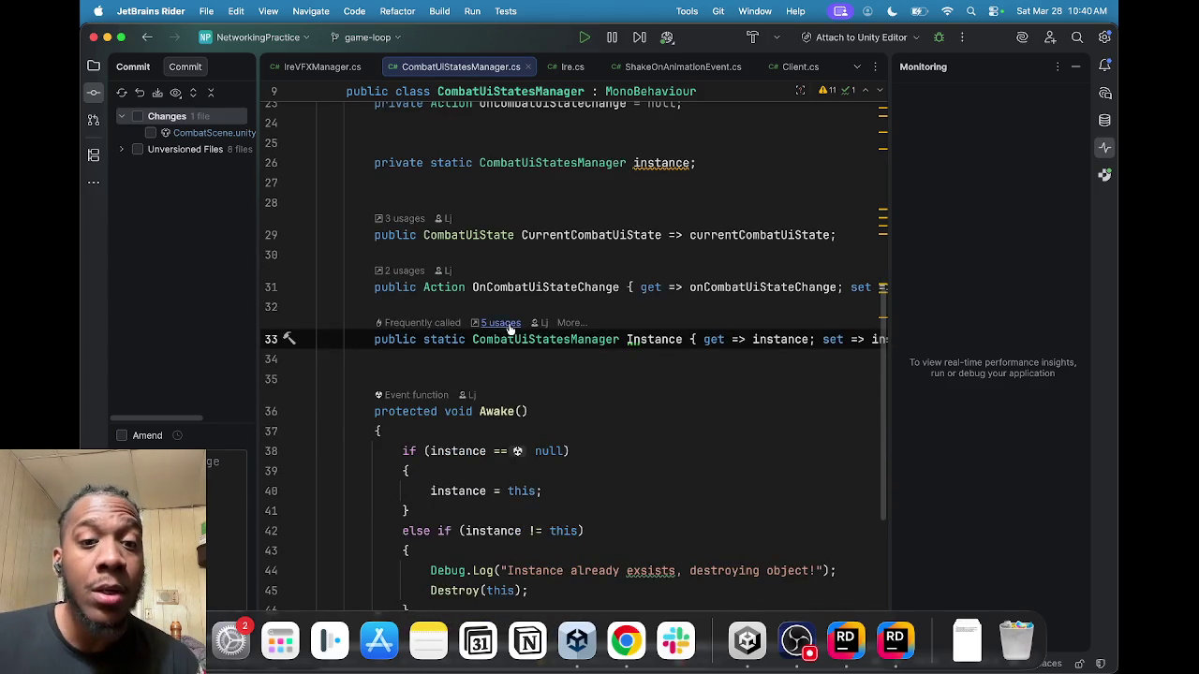
scroll(511, 324, "down", 5)
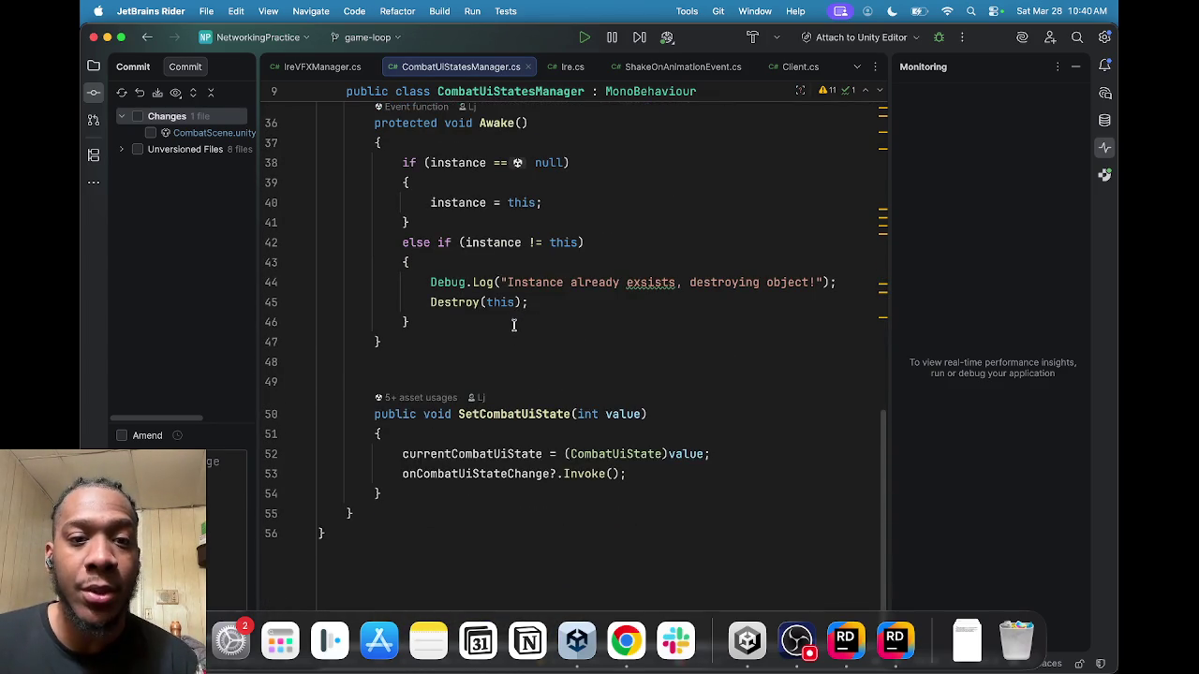
scroll(514, 328, "up", 5)
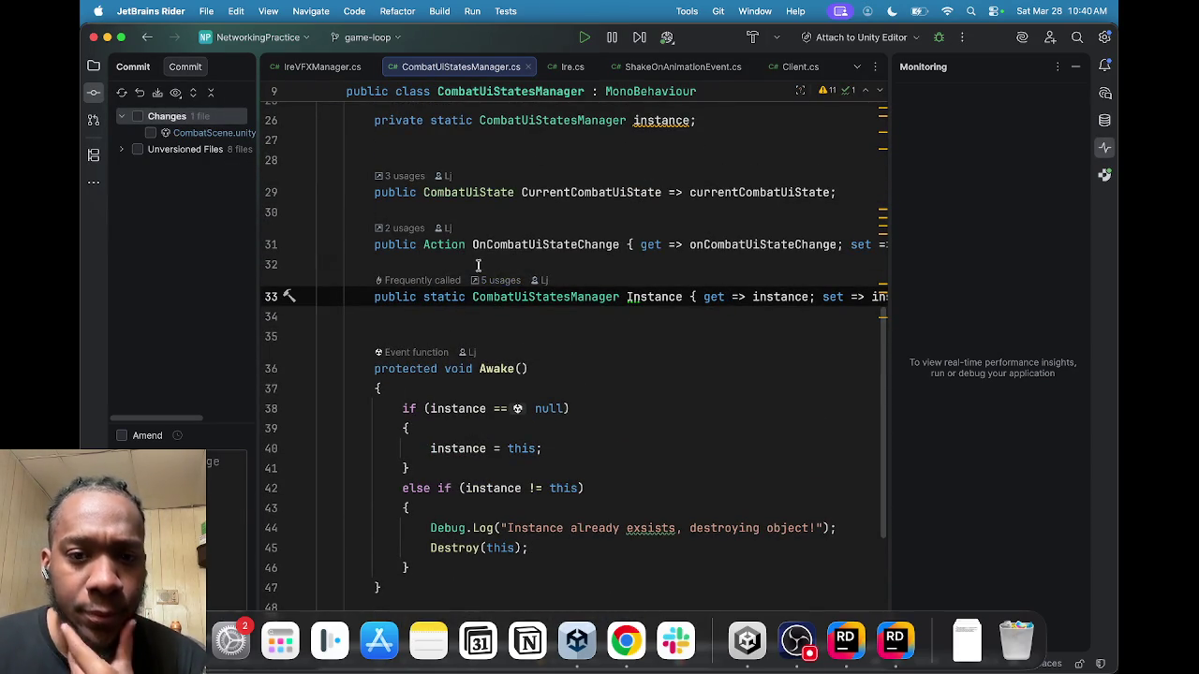
scroll(534, 290, "down", 5)
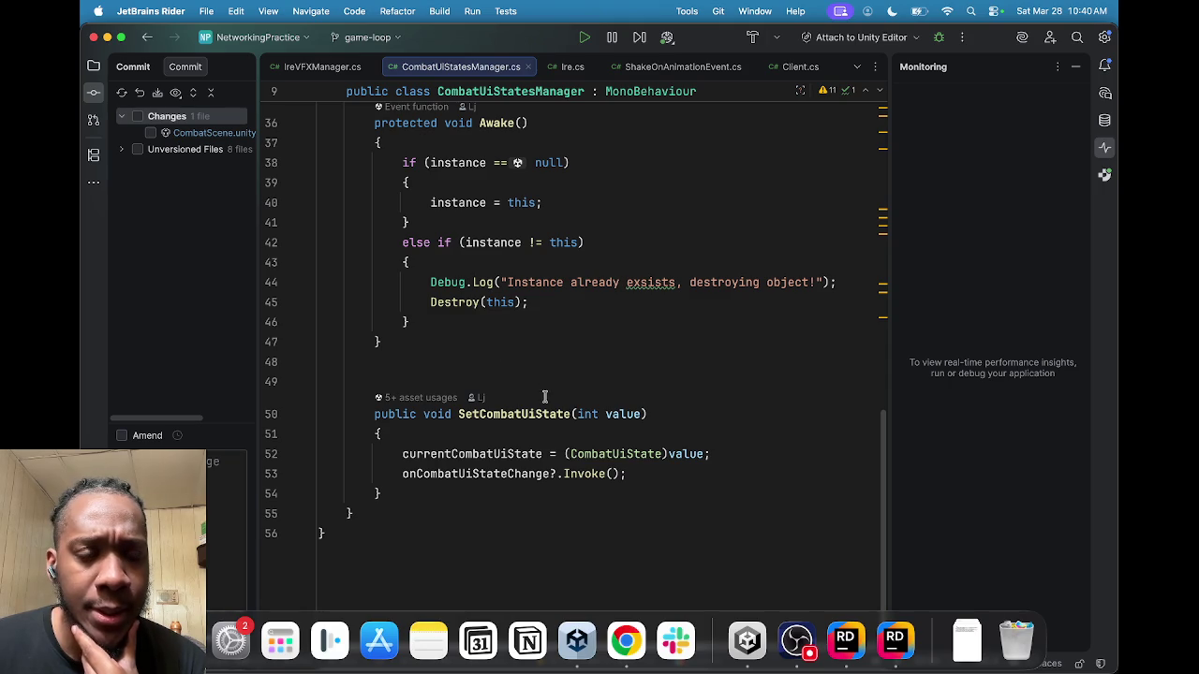
Step: Highlight every onCombatUiStateChange occurrence and relist its usages, revealing the two FasterPassive.cs references
double_click(522, 473)
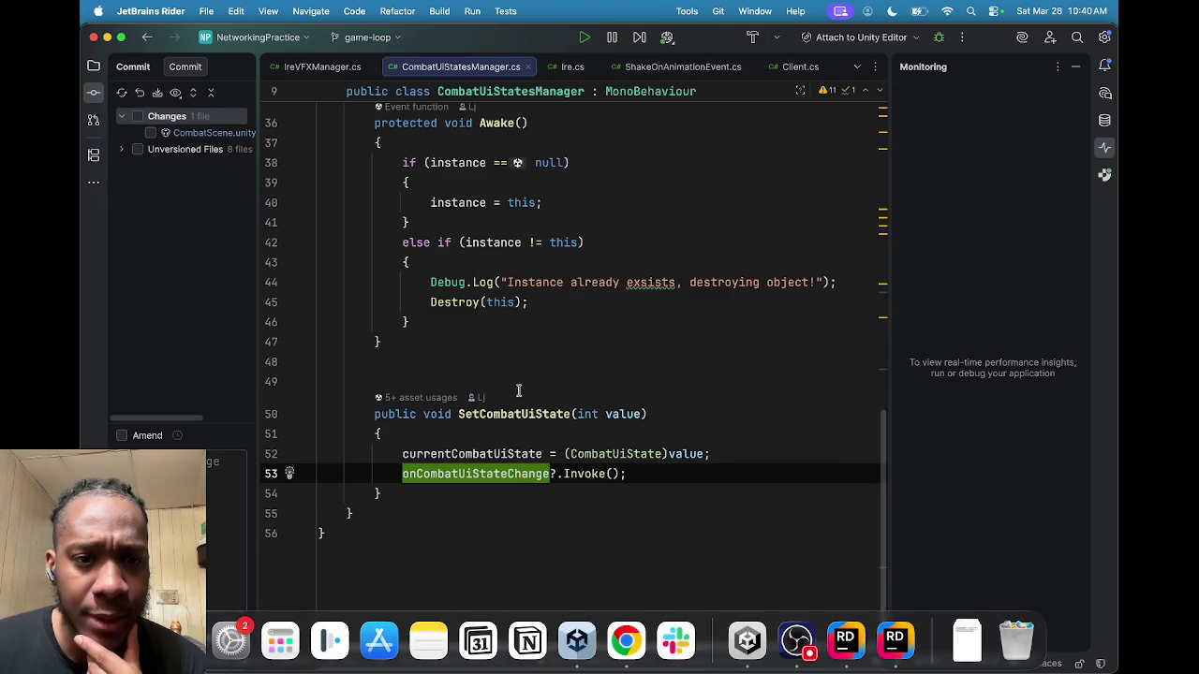
scroll(506, 398, "up", 7)
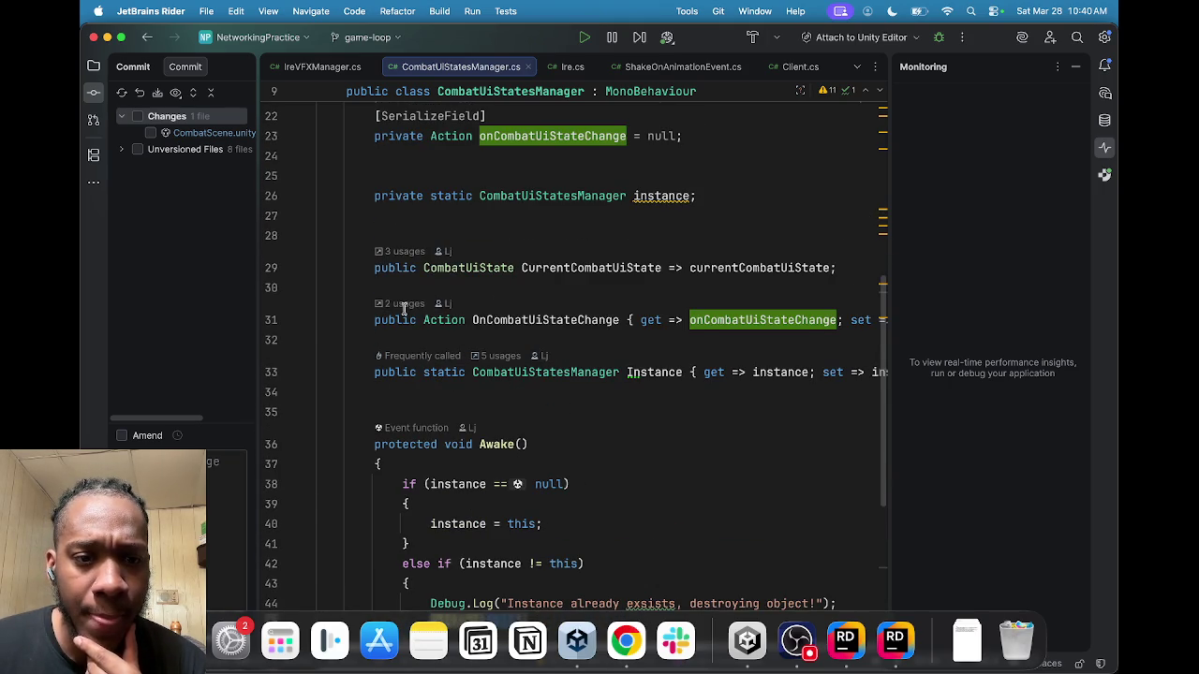
left_click(404, 311)
left_click(405, 303)
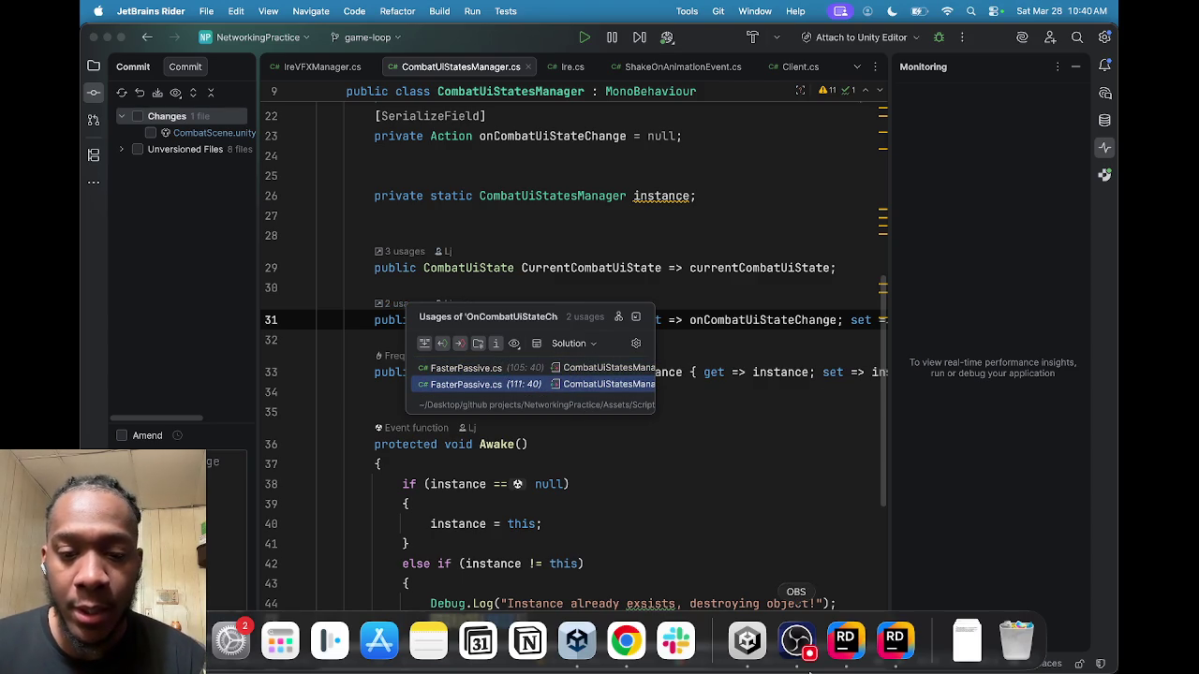
left_click(794, 644)
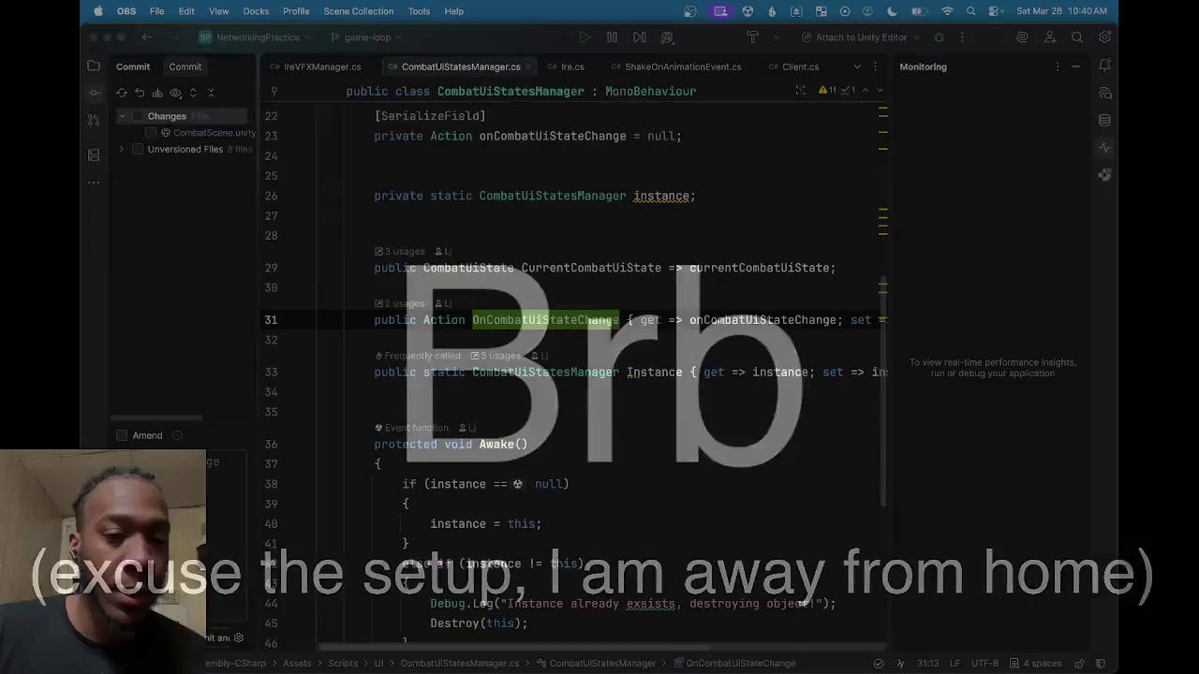
mouse_move(577, 641)
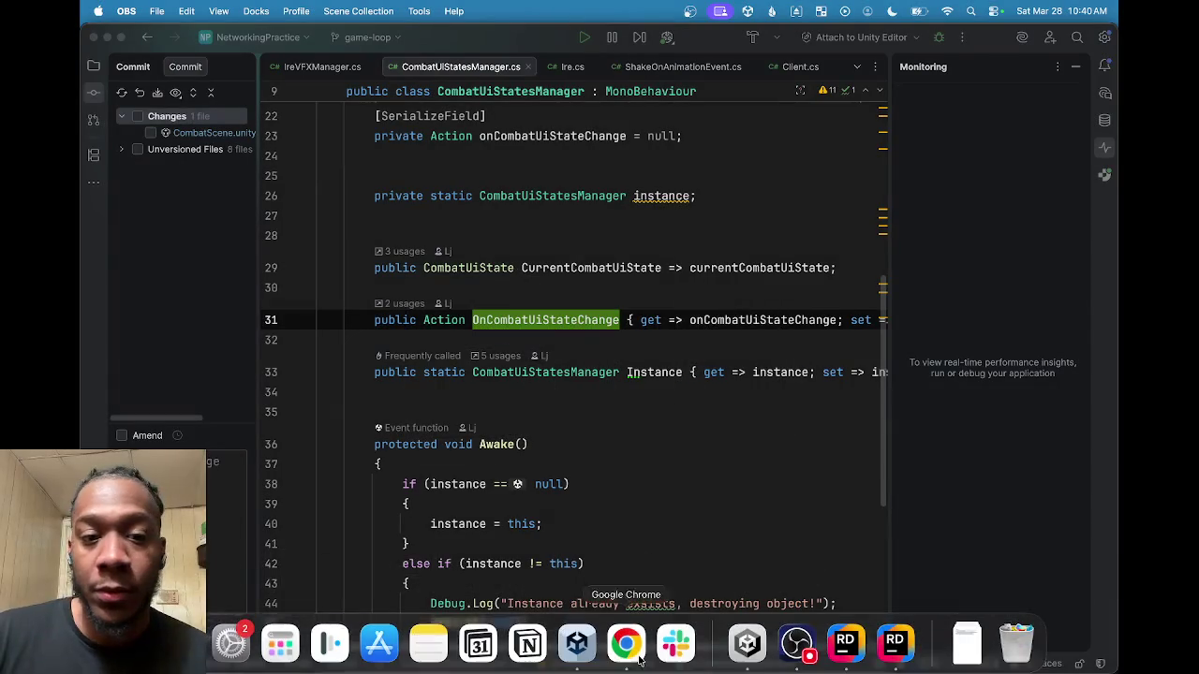
Step: In Unity, inspect the Dice Manager, status and Health & AP holders, and the Move button's text
left_click(752, 637)
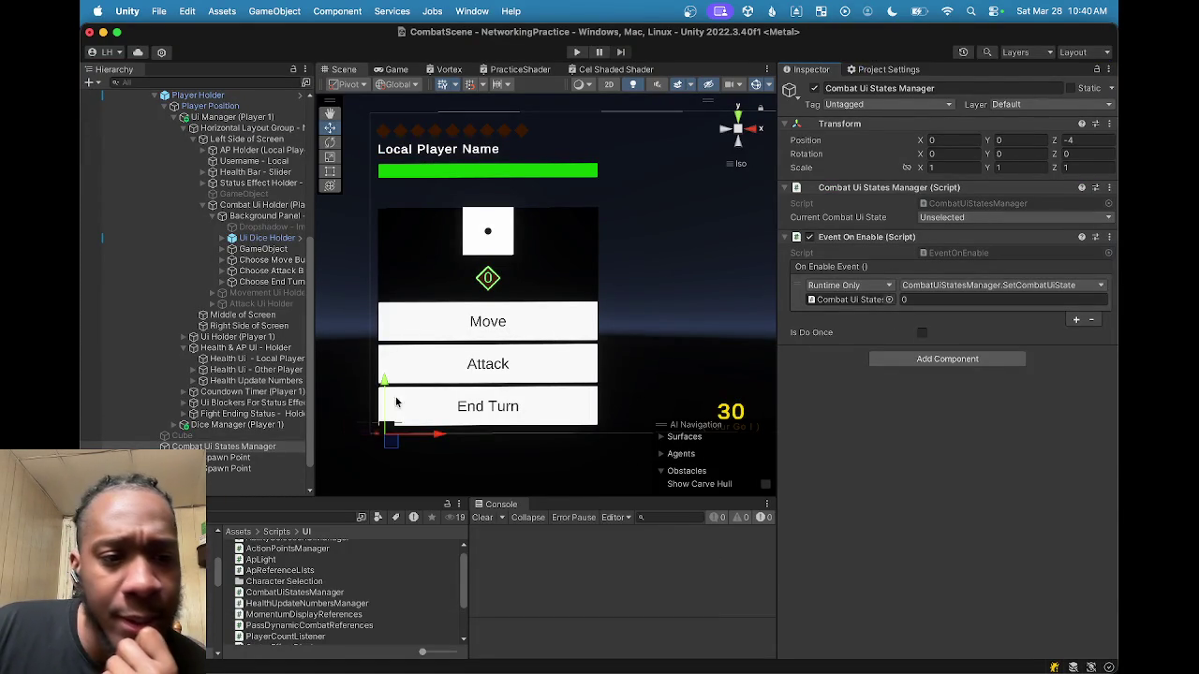
left_click(240, 424)
left_click(251, 413)
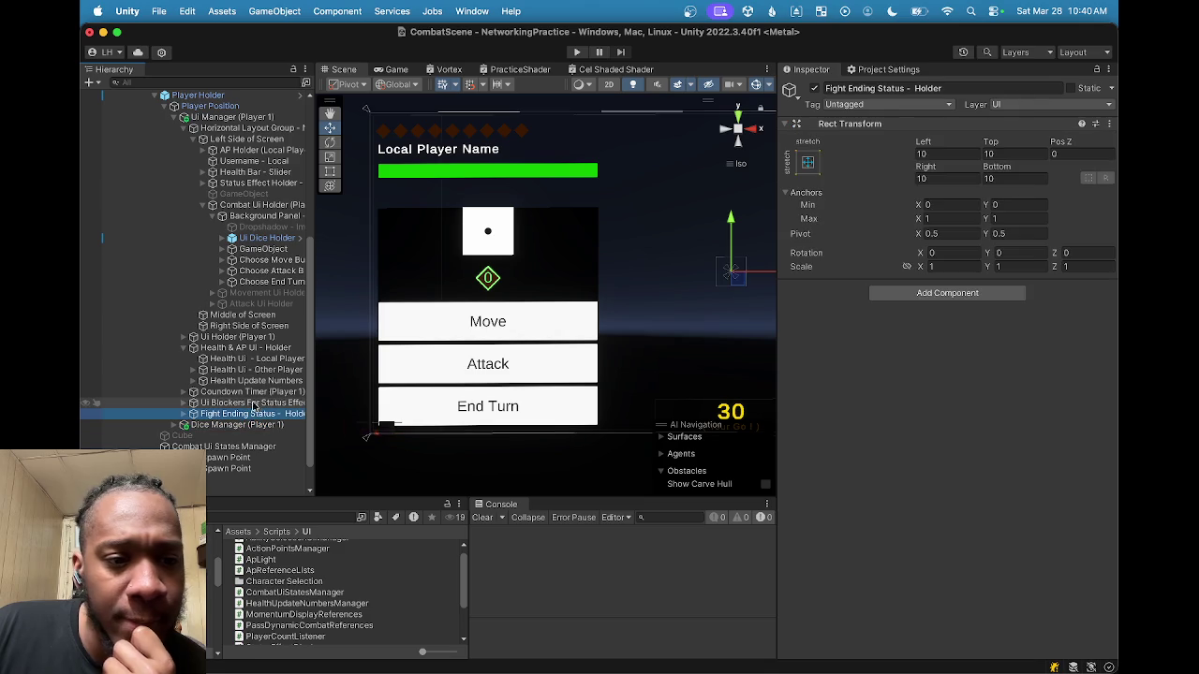
left_click(259, 404)
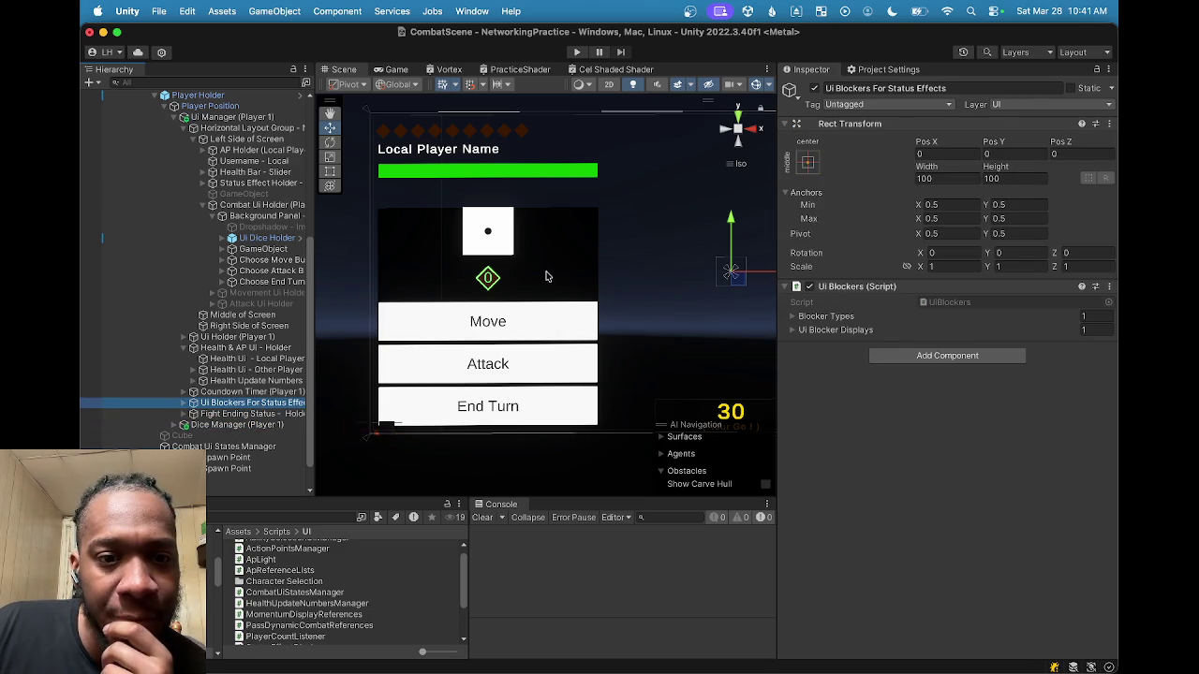
left_click(525, 330)
left_click(523, 332)
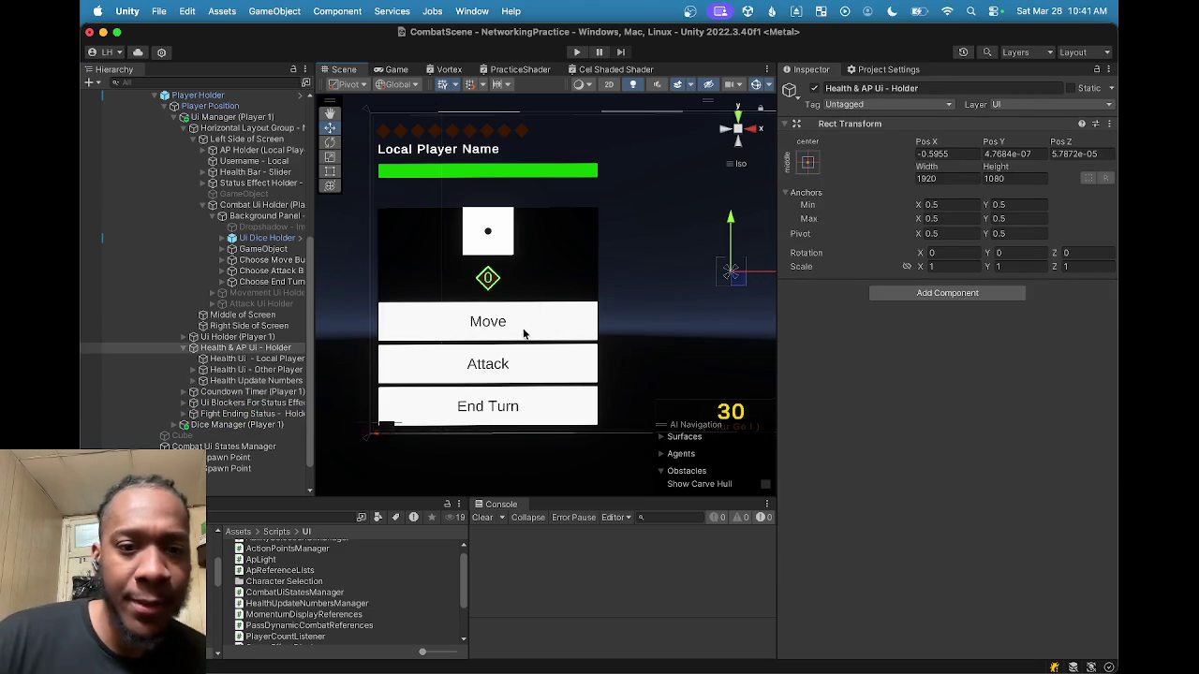
left_click(507, 330)
scroll(936, 374, "down", 5)
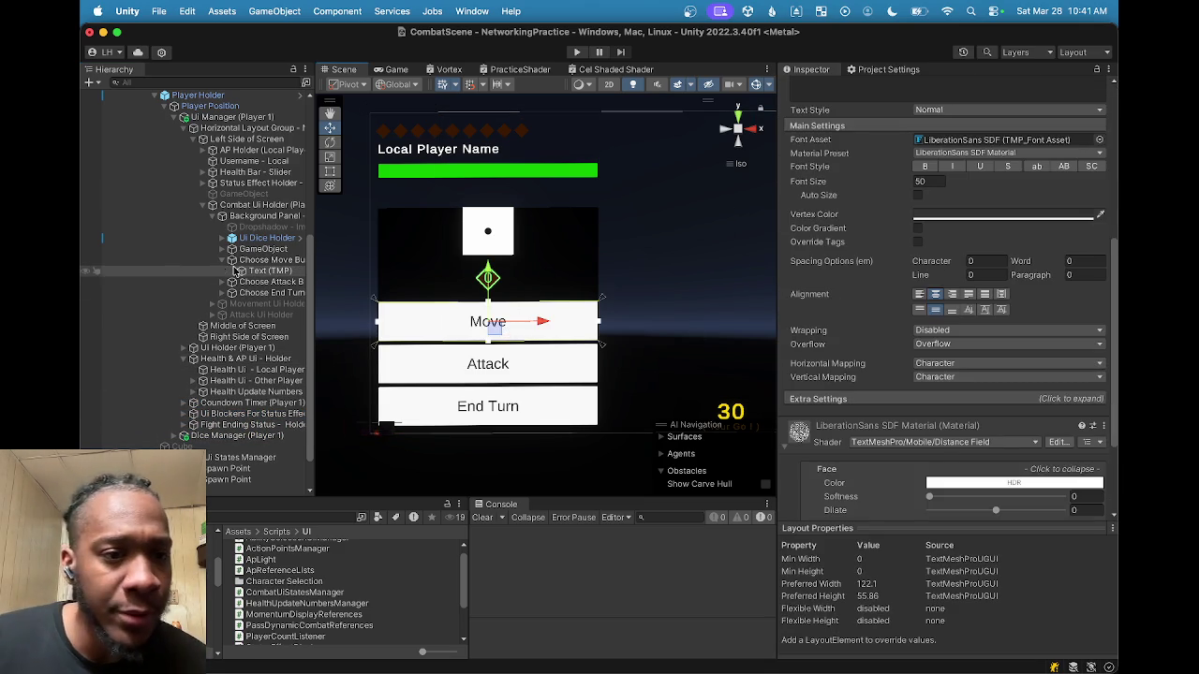
Step: Select Choose Move Button and review its On Click events in a widened Inspector
left_click(272, 259)
scroll(969, 426, "down", 5)
scroll(874, 436, "up", 2)
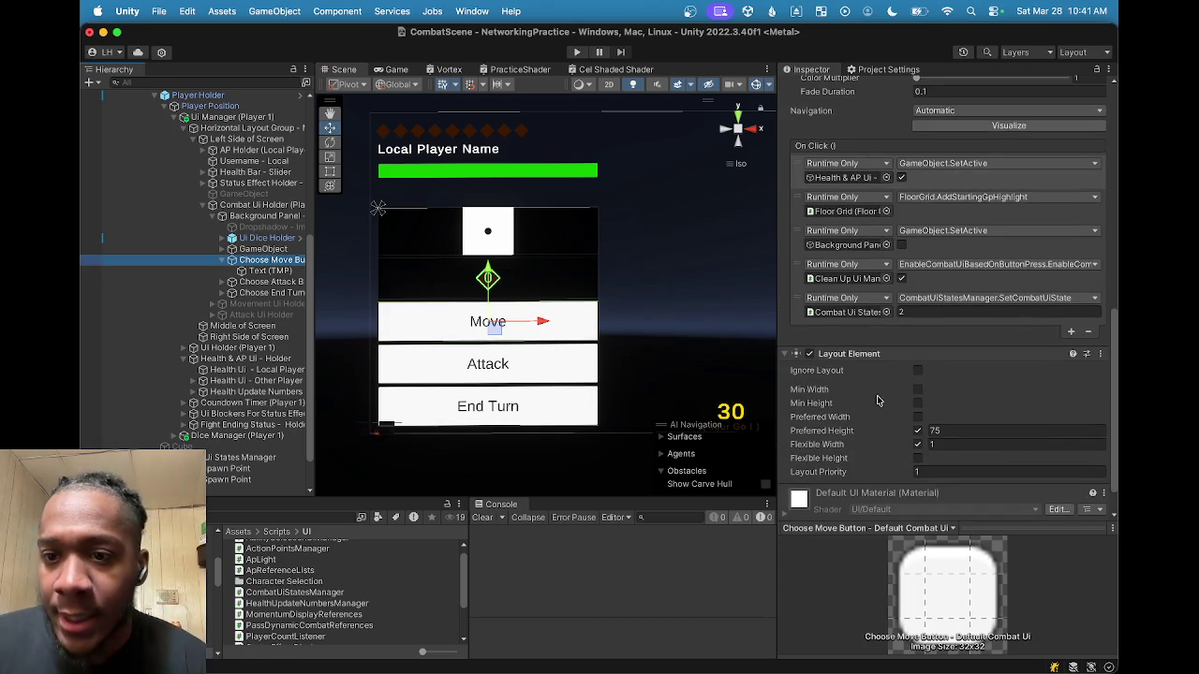
scroll(888, 394, "up", 2)
scroll(871, 392, "down", 2)
scroll(876, 393, "up", 2)
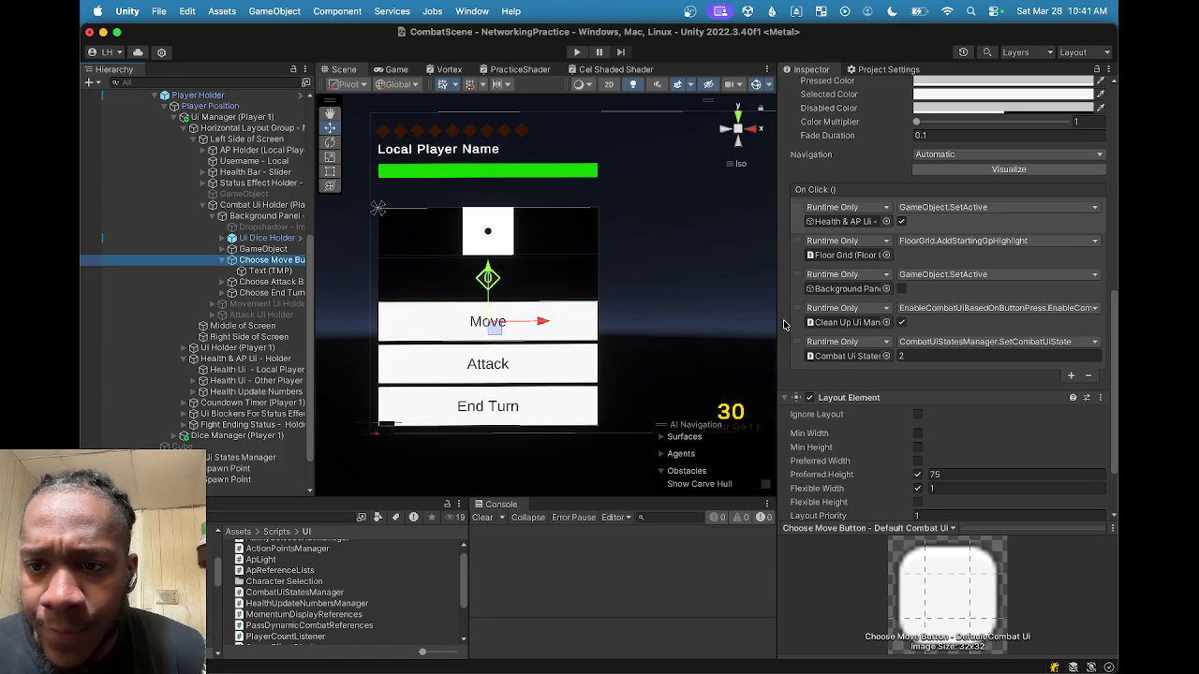
mouse_move(777, 318)
left_mouse_down()
mouse_move(677, 311)
mouse_move(745, 309)
left_mouse_up()
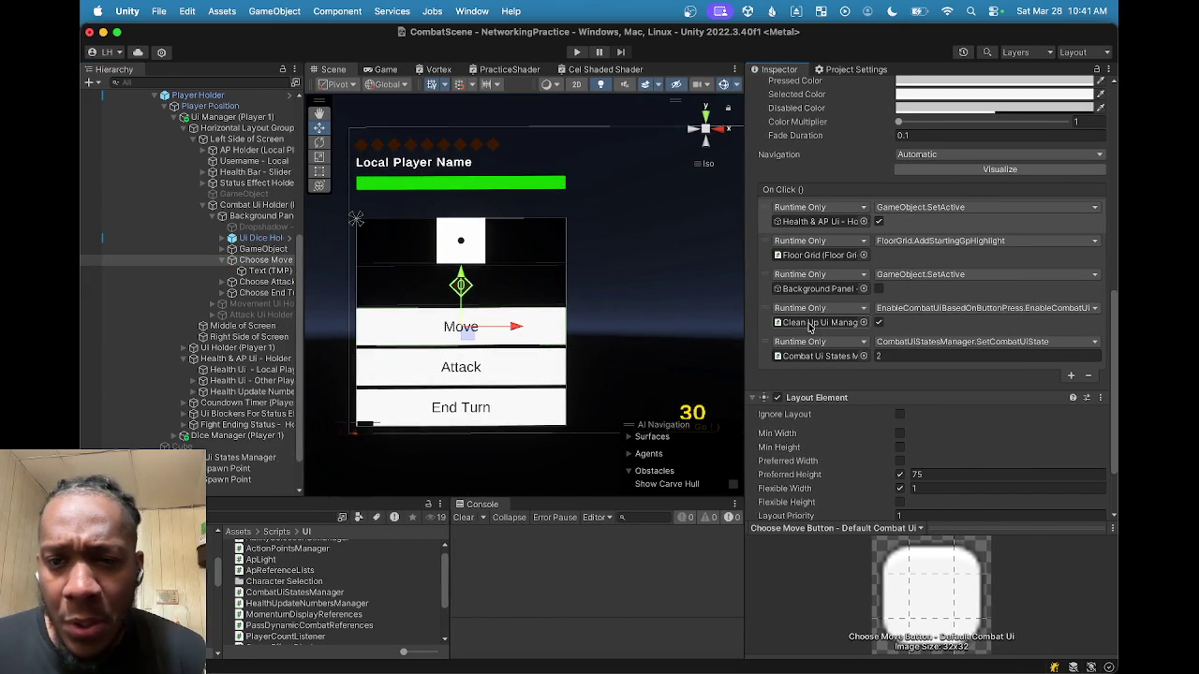
Step: Select the referenced Clean Up Ui Manager and open its EnableCombatUiBasedOnButtonPress script
left_click(811, 323)
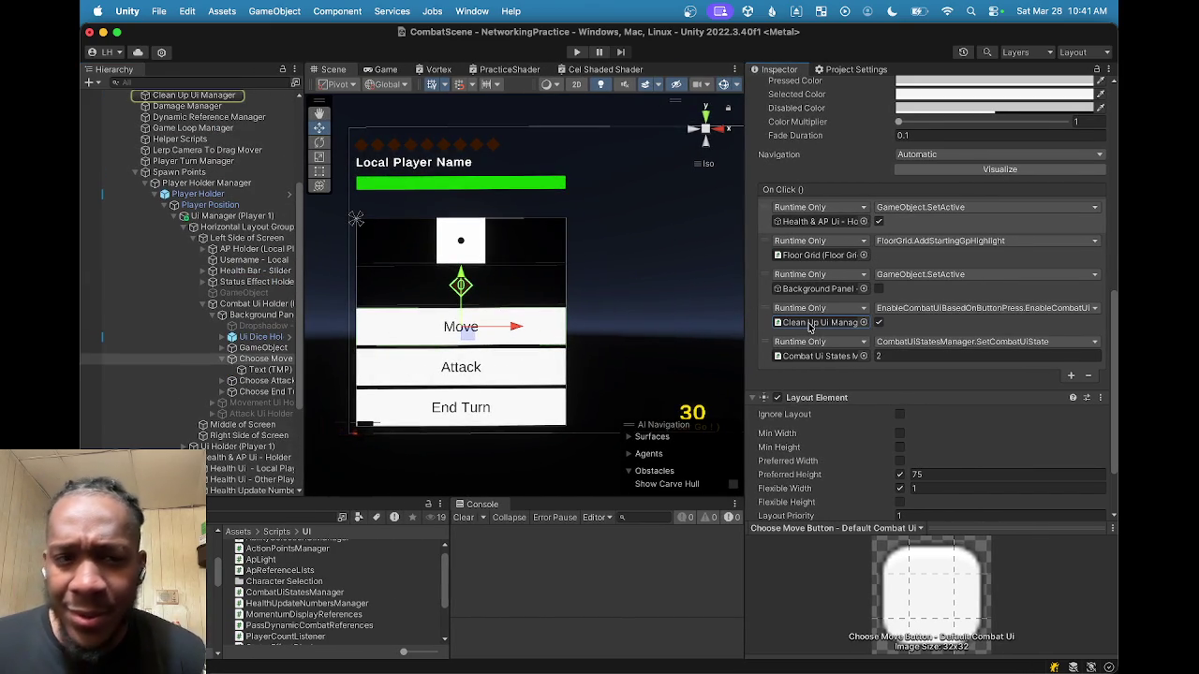
left_click(187, 96)
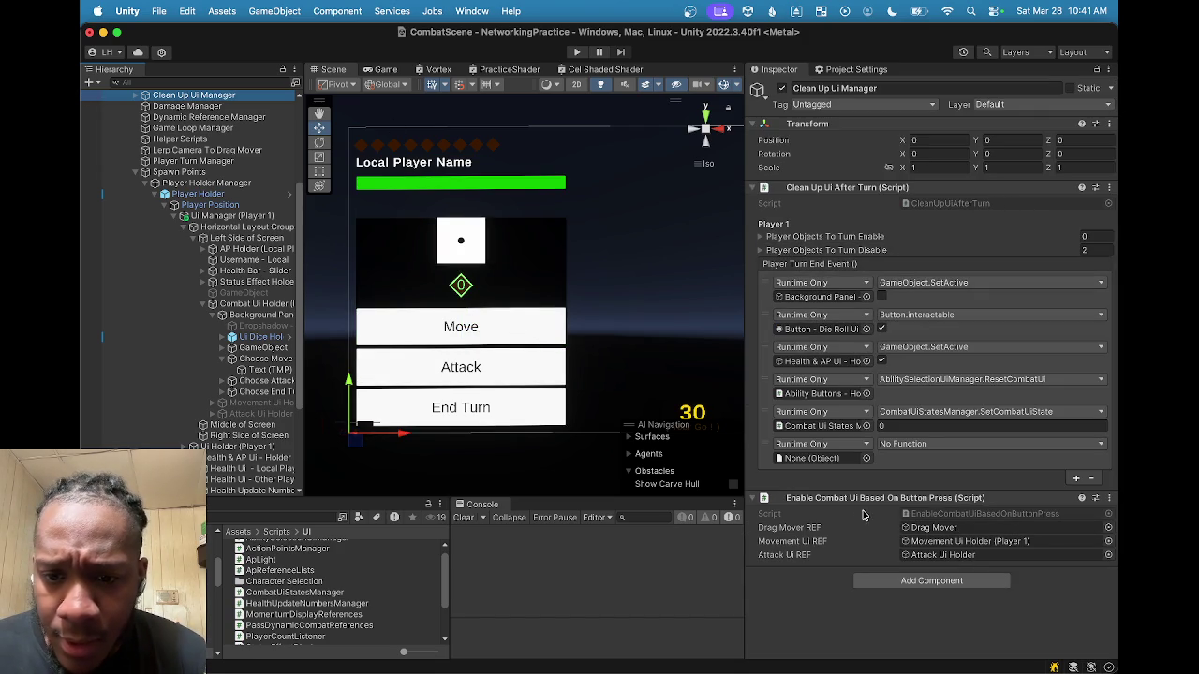
double_click(967, 514)
Step: Skim the EnableCombatUiBasedOnButtonPress script, then minimize Rider to get back to the Unity editor
scroll(638, 396, "down", 5)
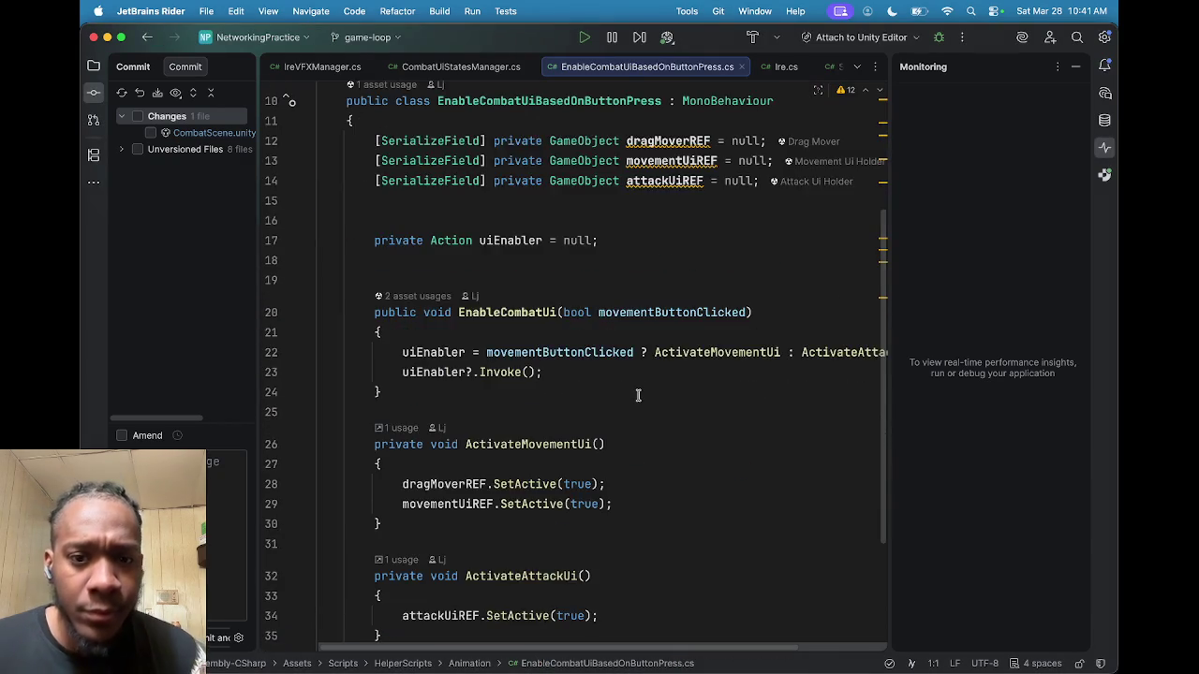
scroll(638, 395, "down", 2)
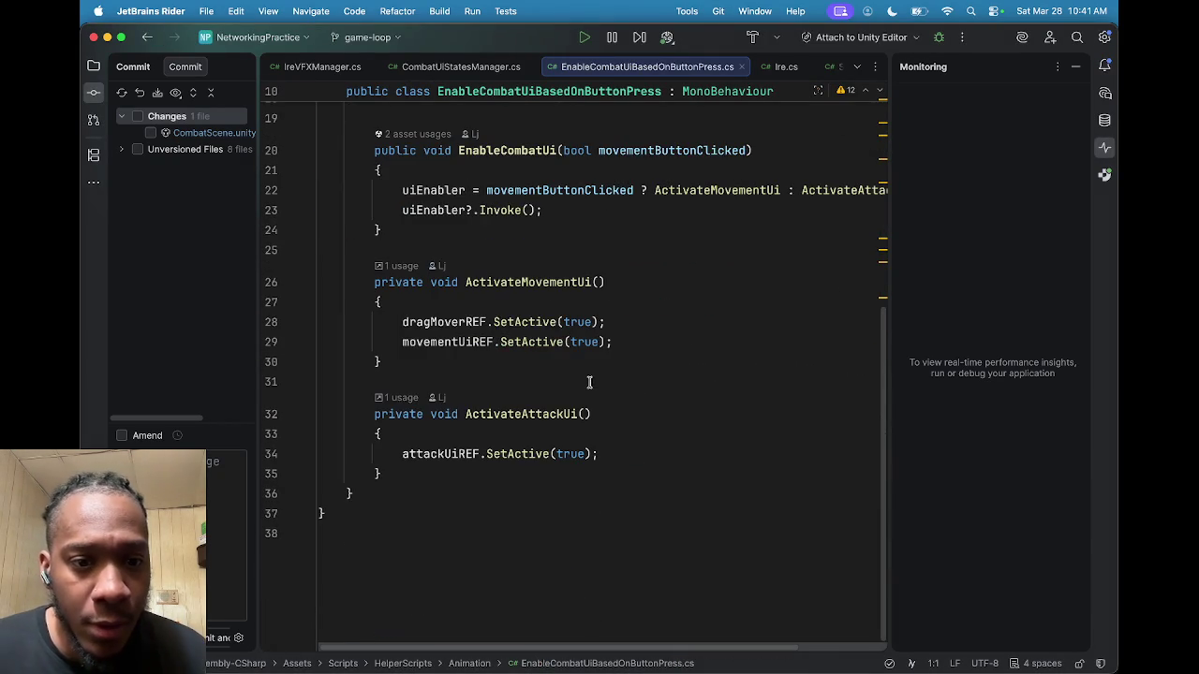
scroll(587, 383, "up", 2)
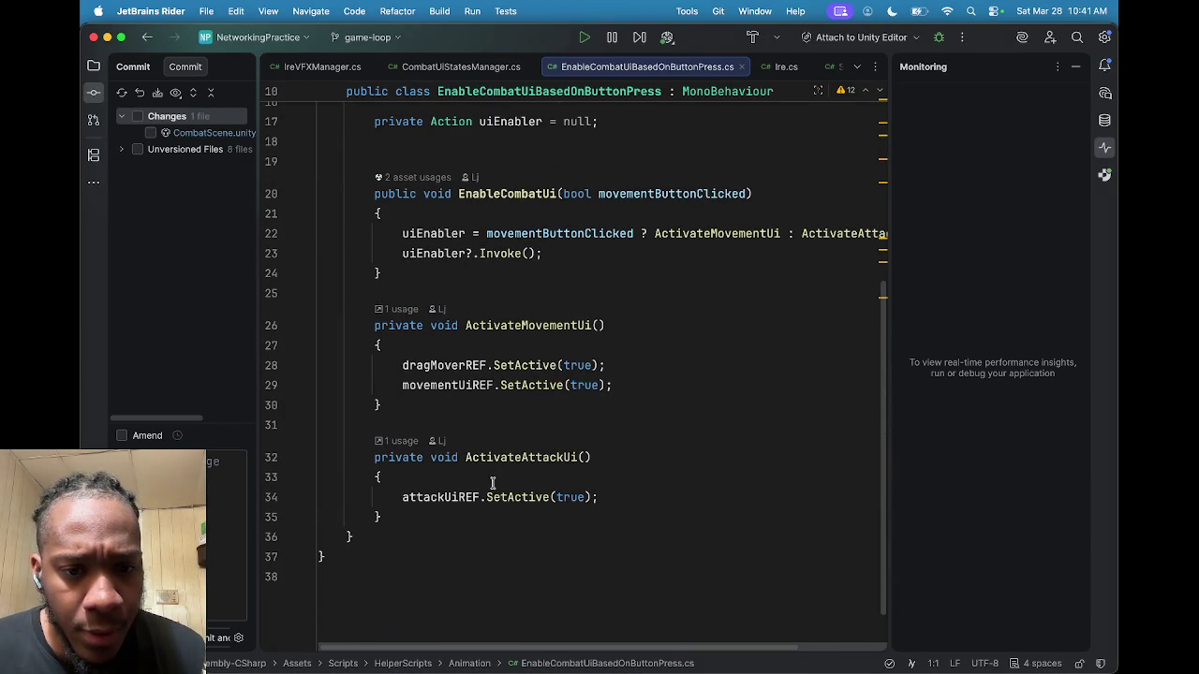
left_click(108, 37)
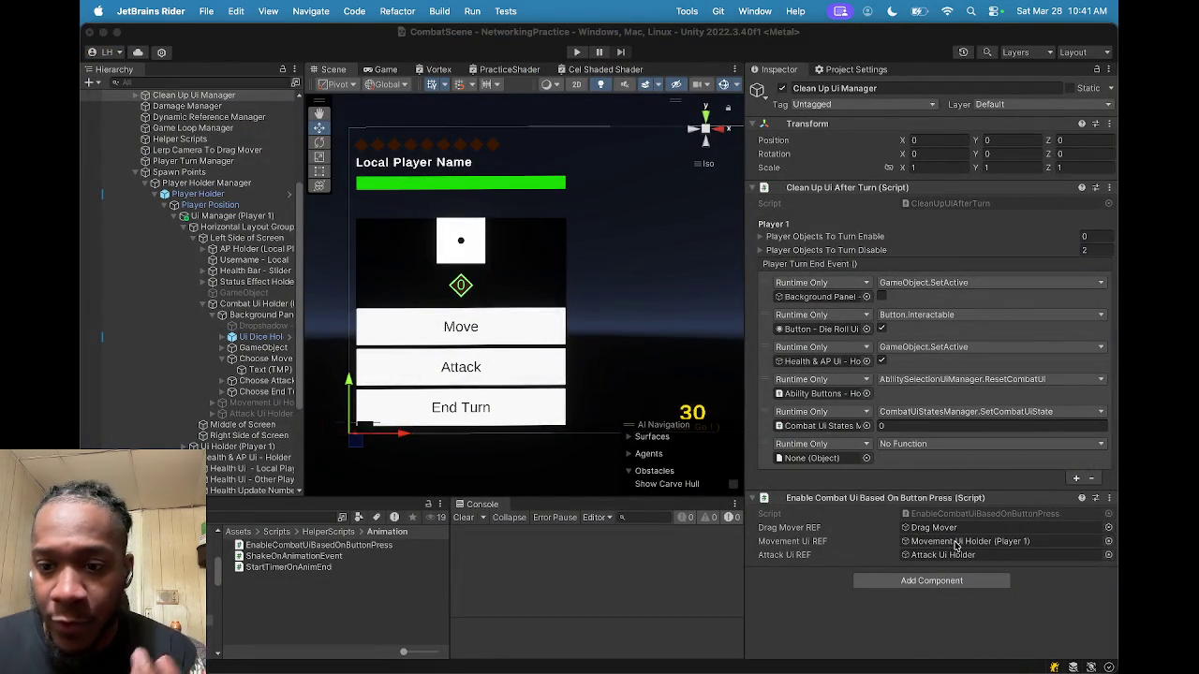
Step: Locate the Movement Ui Holder from its reference and enable it so its buttons appear
left_click(956, 546)
left_click(251, 402)
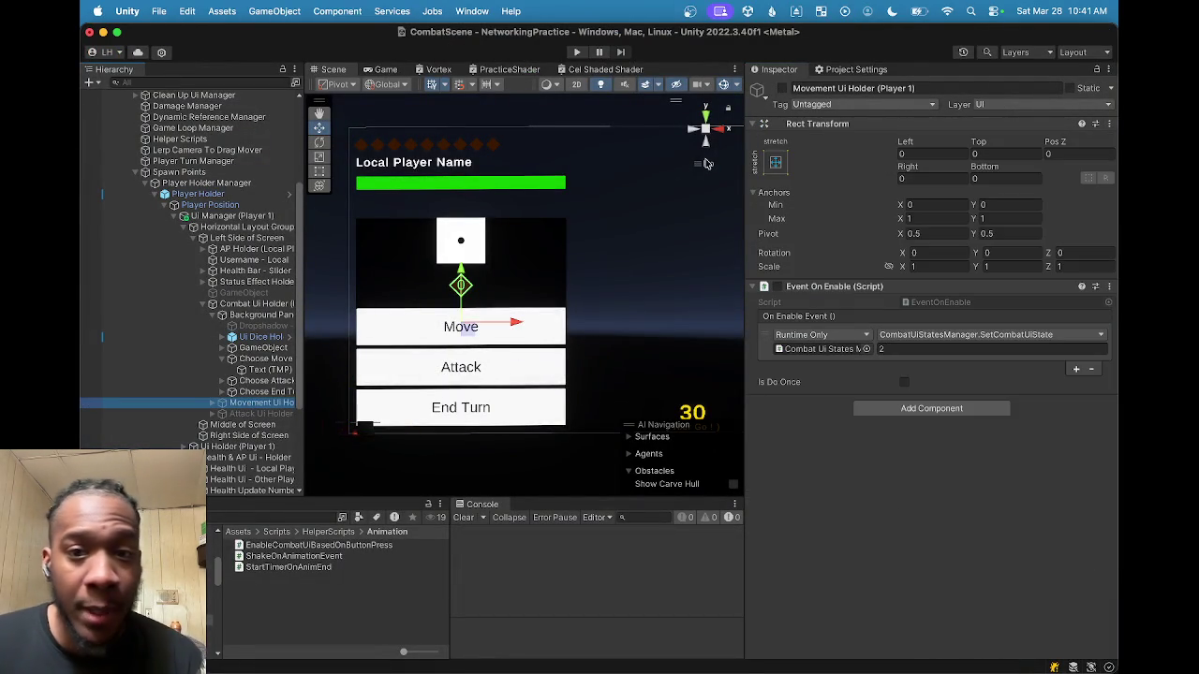
left_click(782, 89)
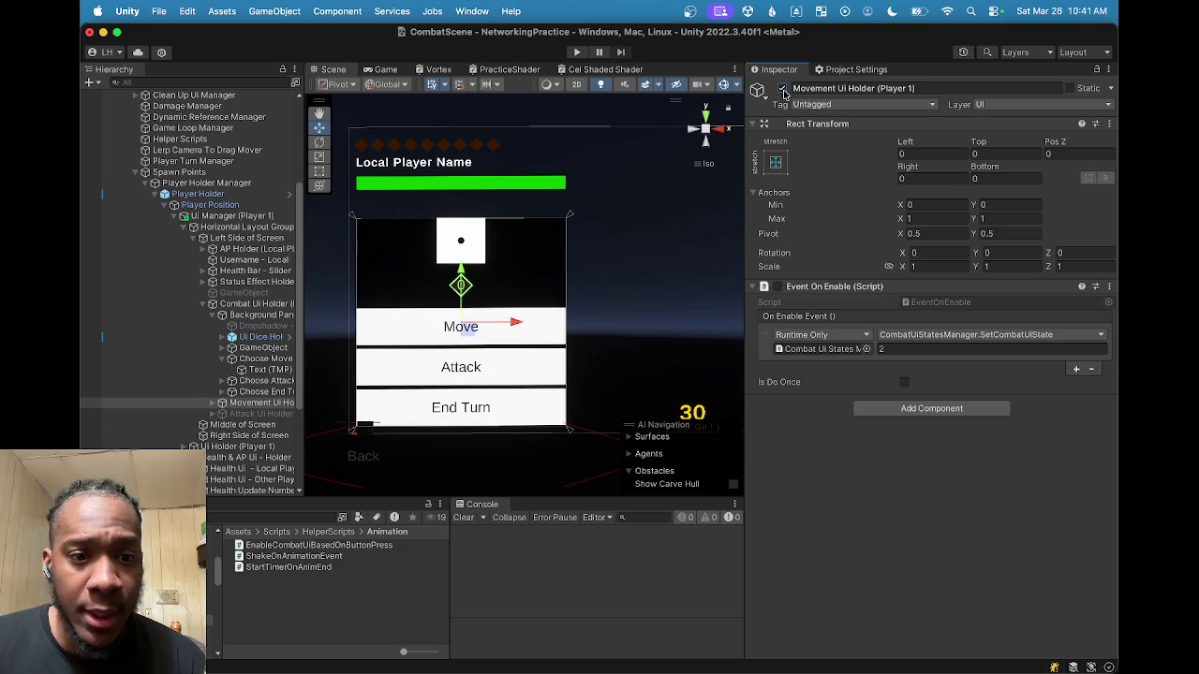
scroll(511, 272, "down", 5)
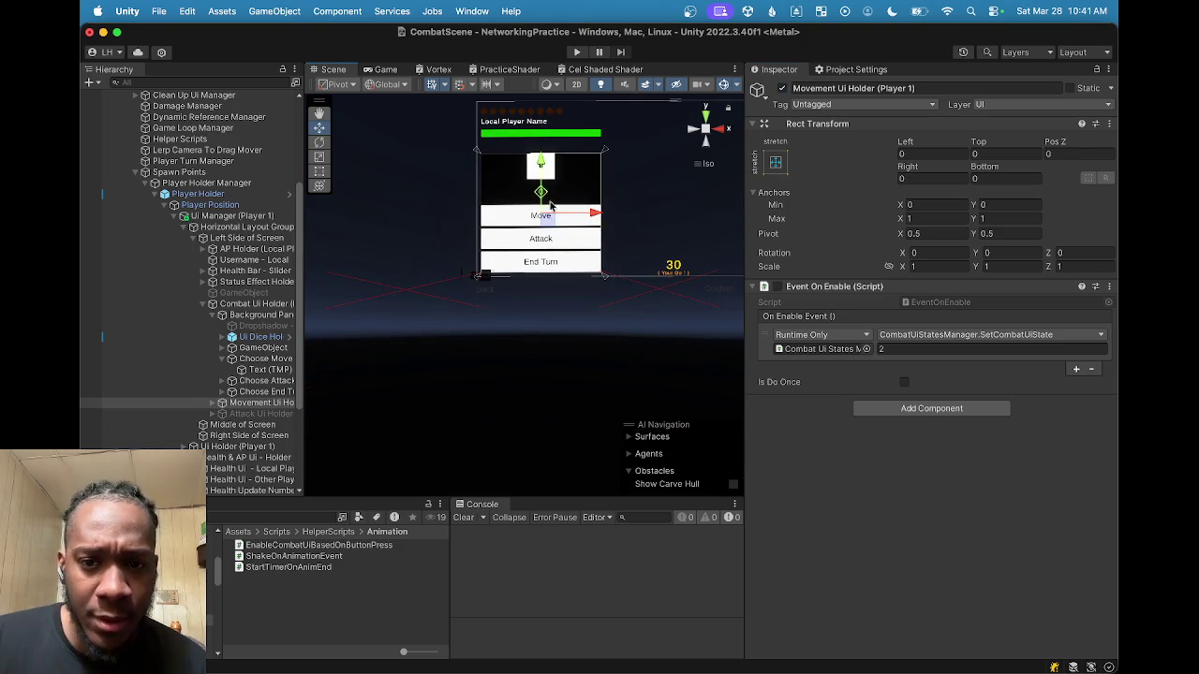
scroll(564, 235, "up", 4)
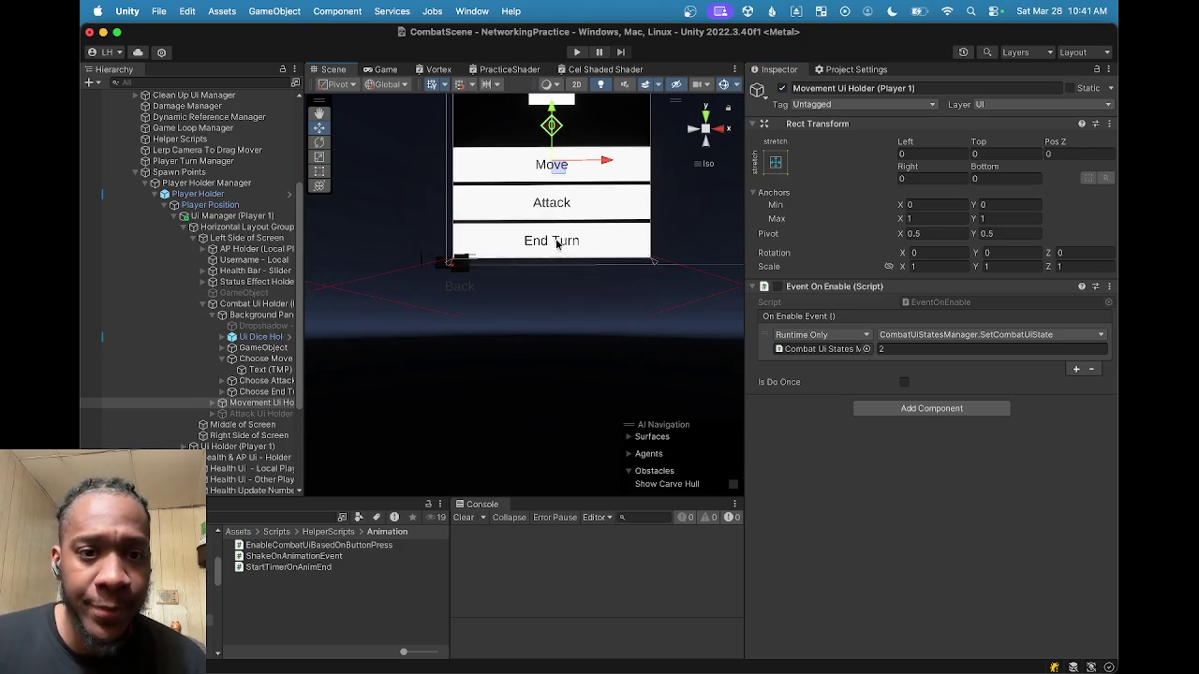
Step: Preview the UI in the Game view at 2x, then reframe the Scene view on the whole panel
left_click(379, 70)
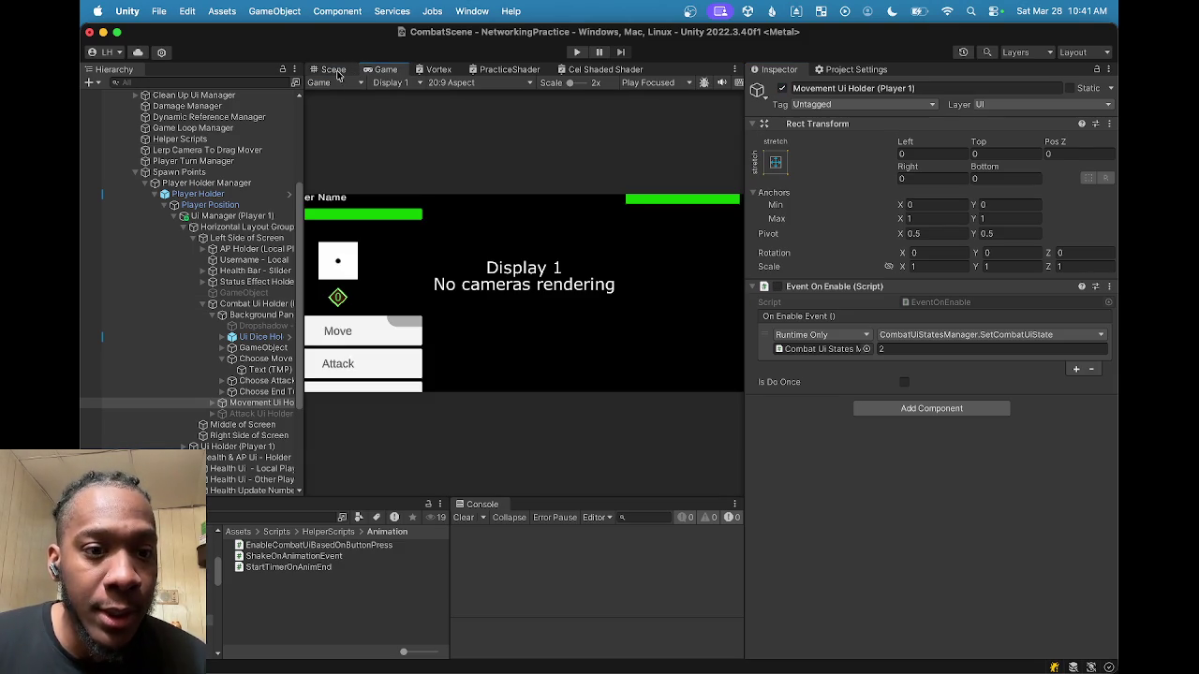
left_click(574, 86)
left_click_drag(574, 85, 555, 81)
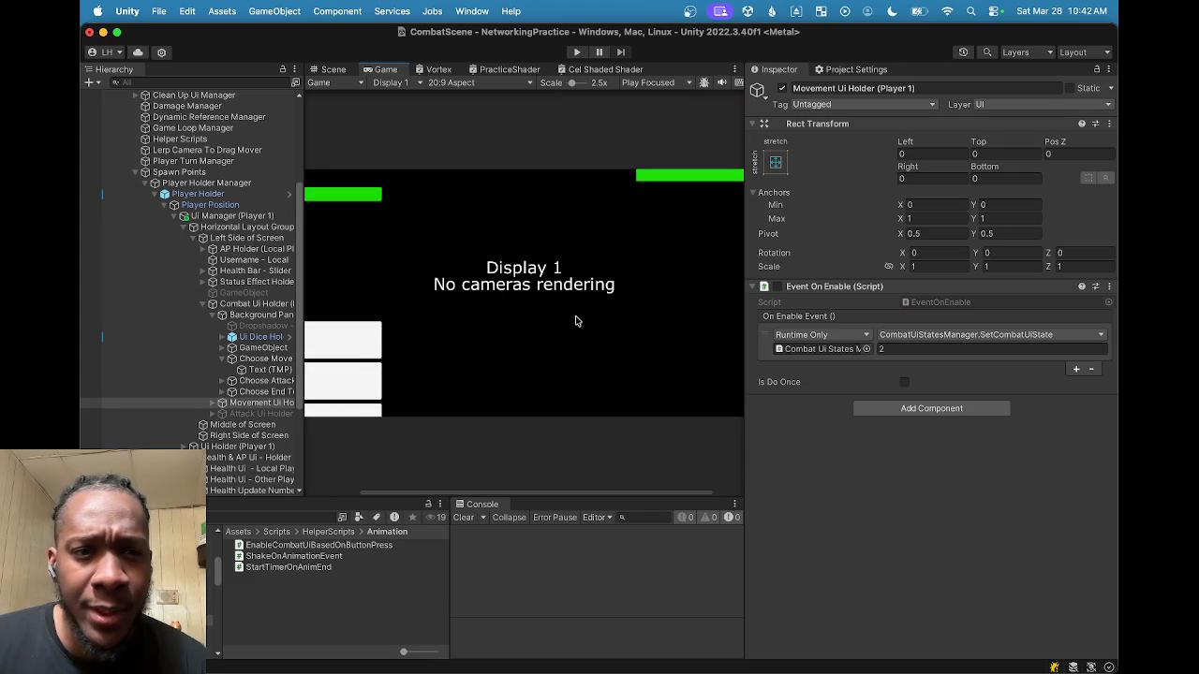
mouse_move(746, 420)
left_mouse_down()
mouse_move(829, 415)
mouse_move(717, 415)
mouse_move(805, 412)
left_mouse_up()
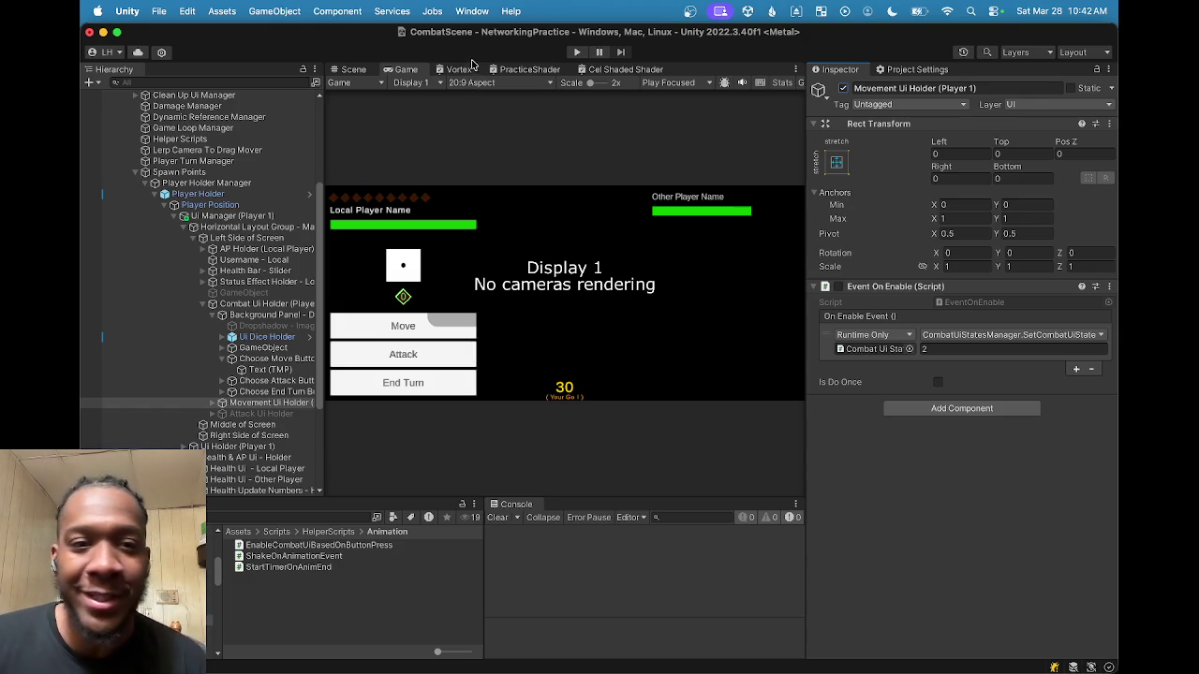
left_click(354, 69)
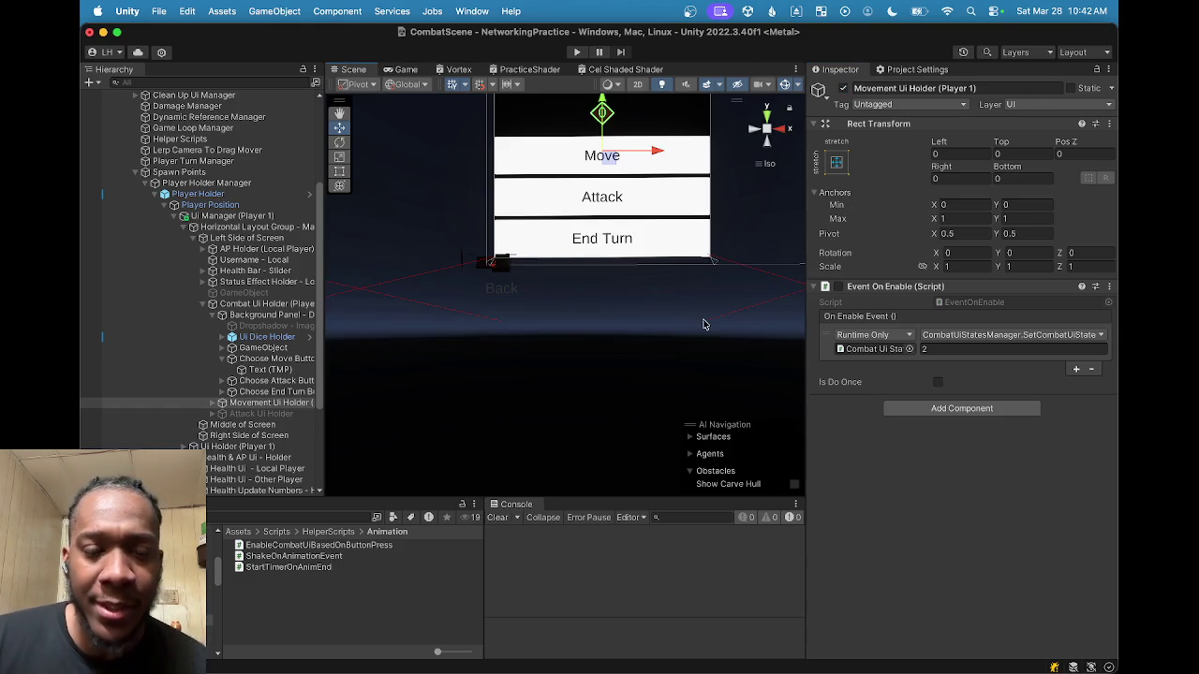
mouse_move(511, 218)
left_mouse_down()
mouse_move(513, 249)
mouse_move(566, 328)
left_mouse_up()
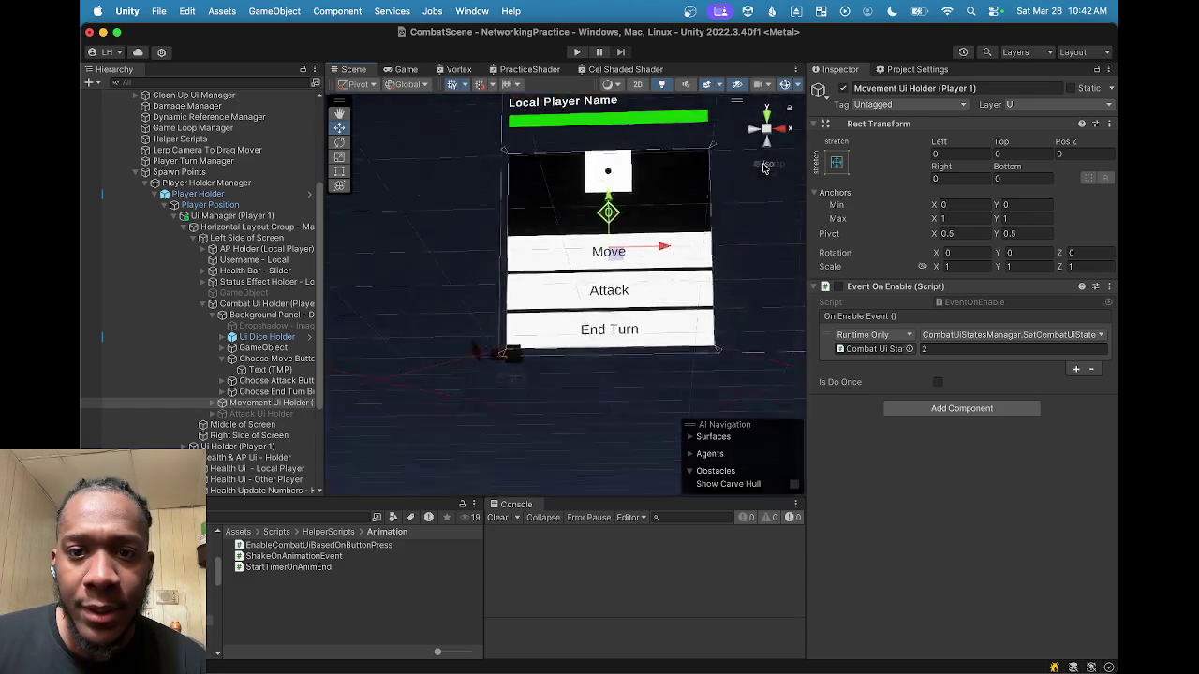
mouse_move(622, 237)
left_mouse_down()
mouse_move(580, 345)
mouse_move(512, 281)
left_mouse_up()
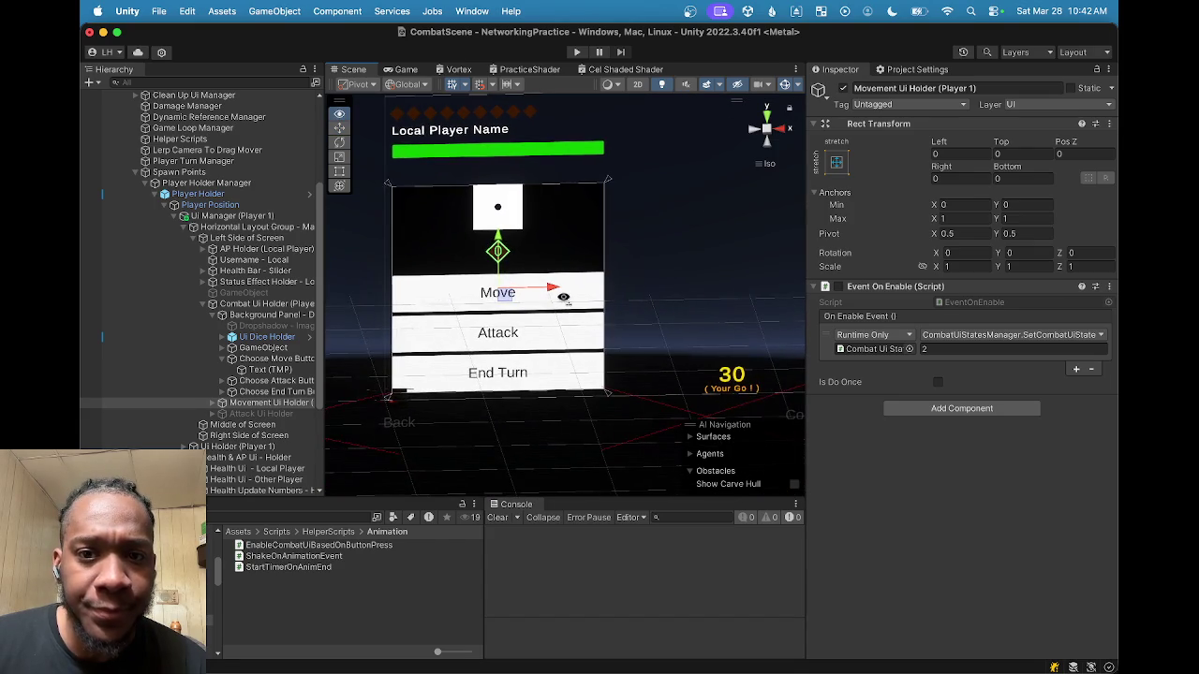
scroll(561, 281, "down", 2)
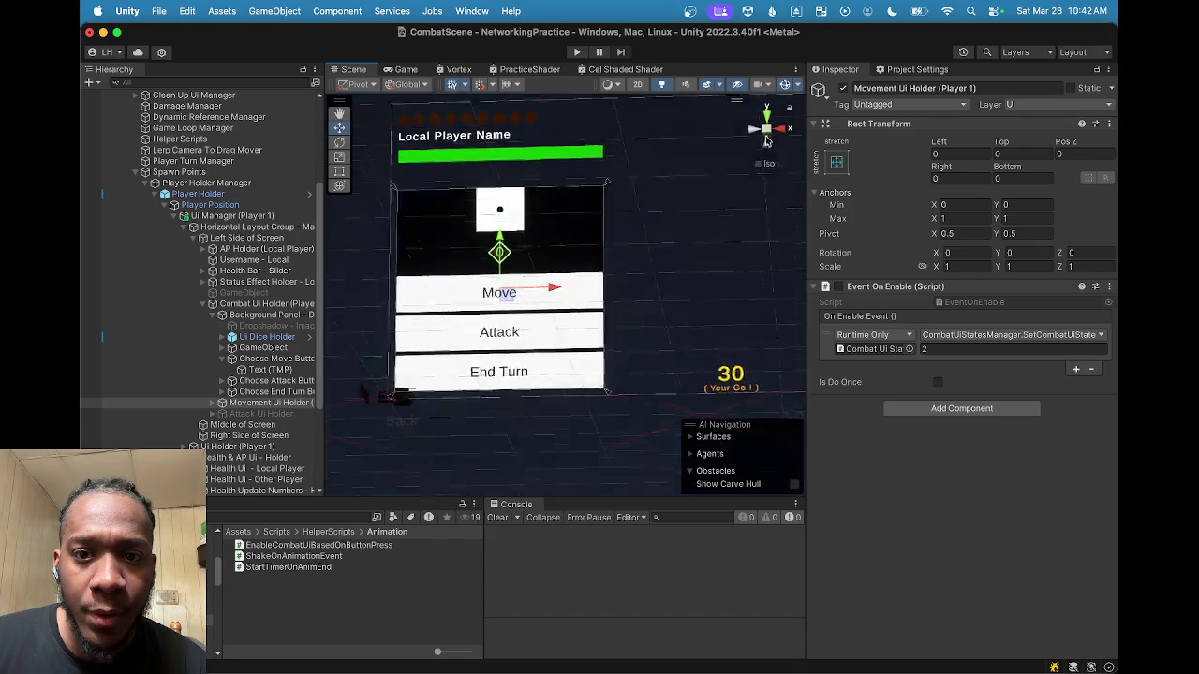
left_click_drag(627, 243, 604, 263)
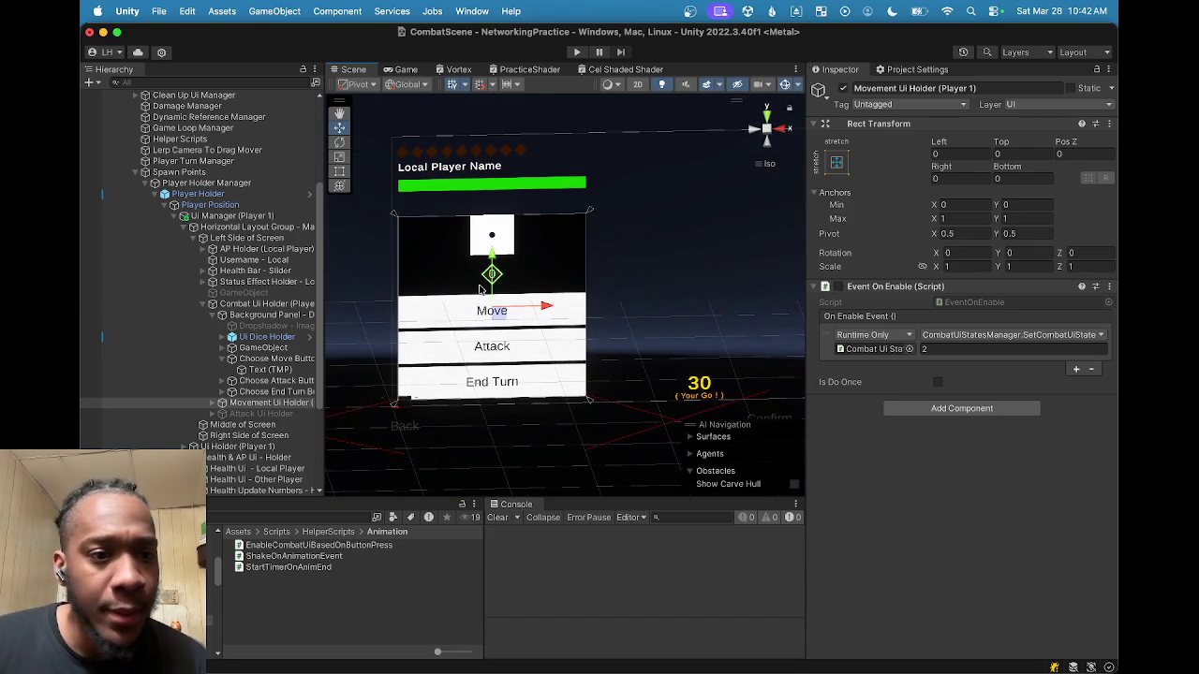
Step: Collapse and disable the Background Panel - Default Combat Ui object
left_click(256, 315)
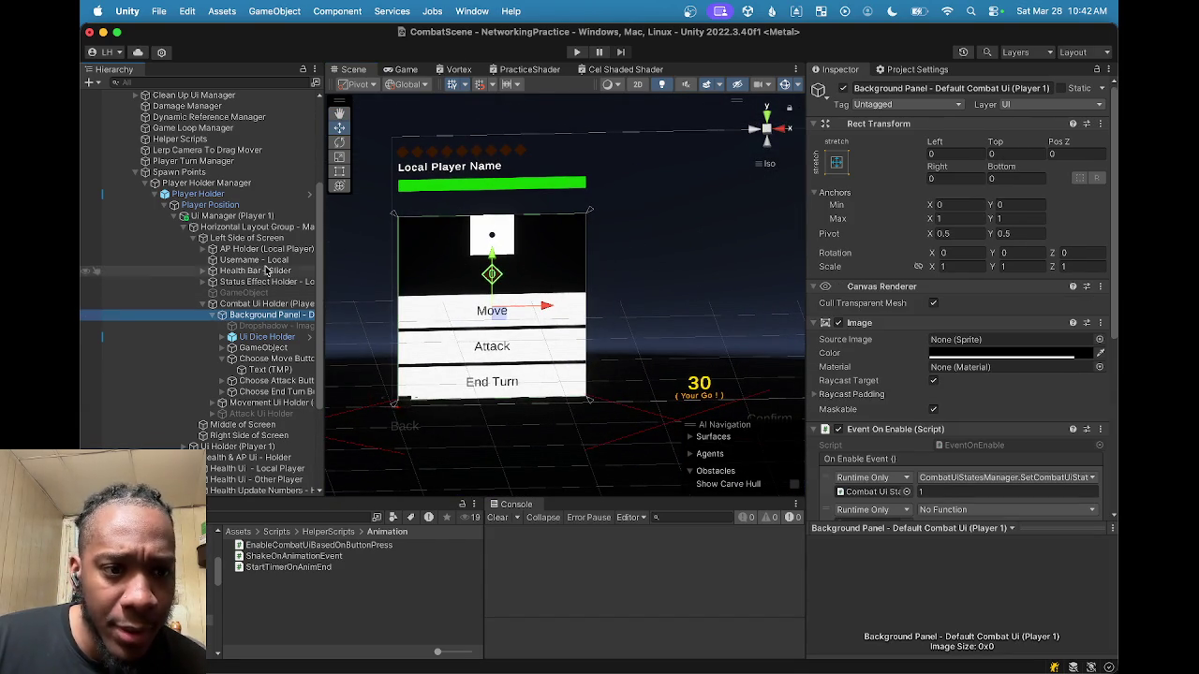
left_click(213, 315)
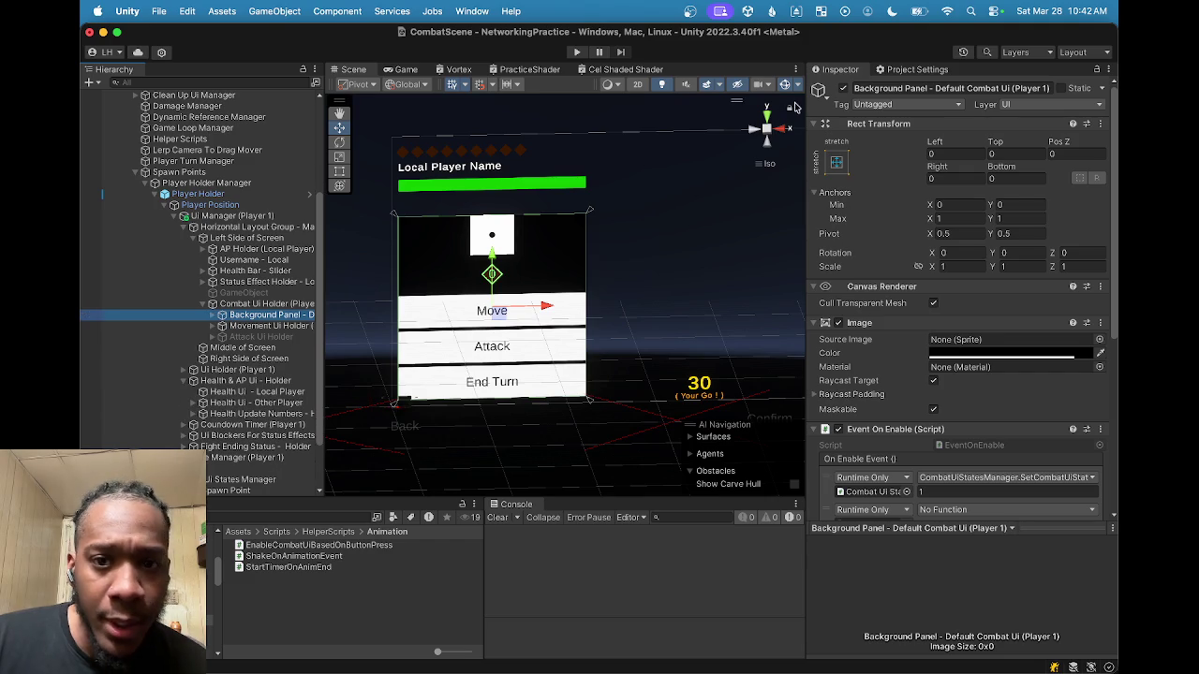
left_click(844, 89)
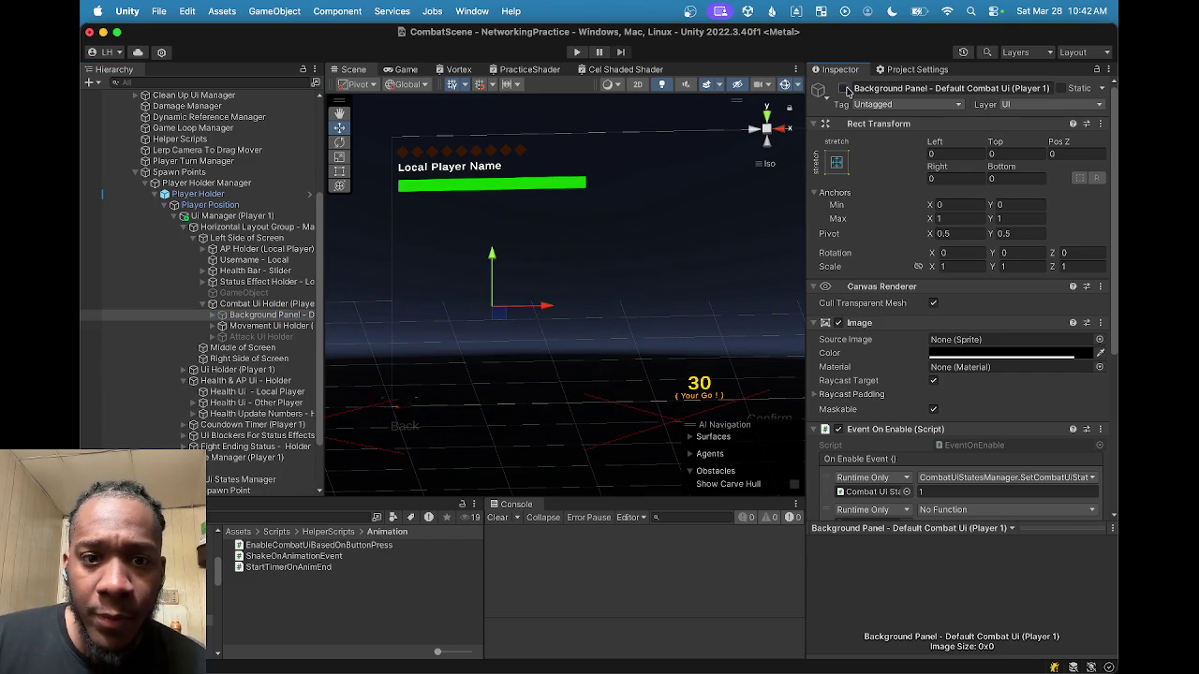
left_click(255, 305)
left_click(255, 315)
scroll(927, 428, "down", 5)
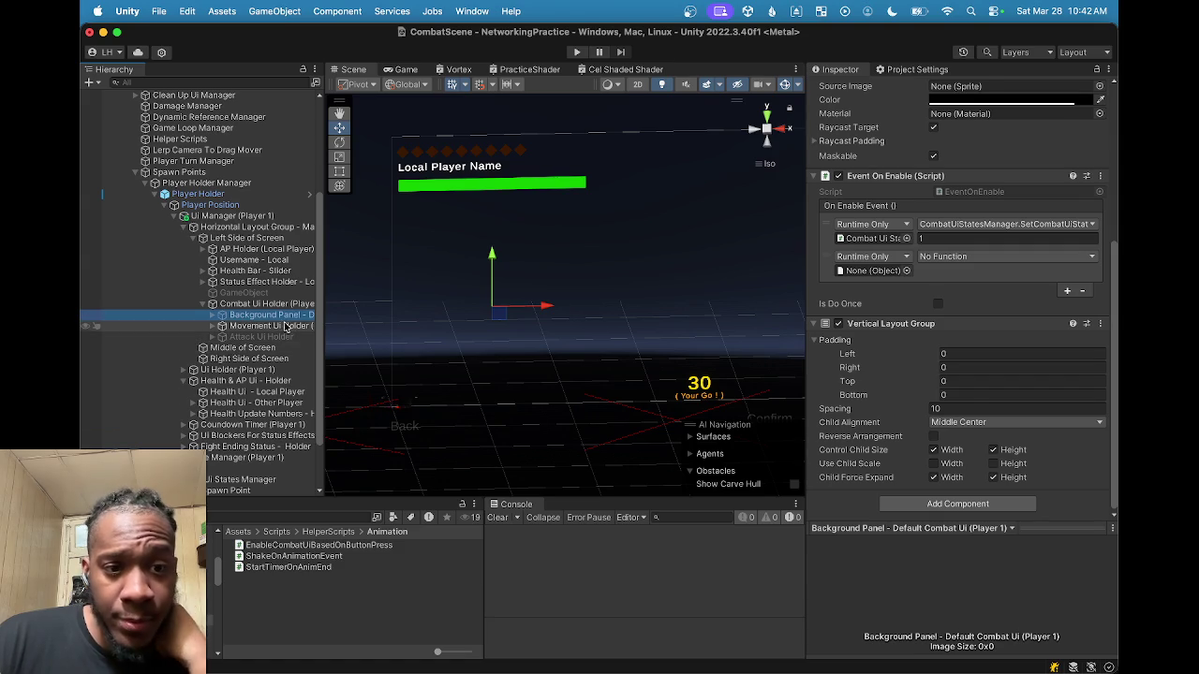
Step: Expand Movement Ui Holder, check its Confirm and Back buttons, and search Add Component for 'layo'
left_click(223, 326)
left_click(214, 326)
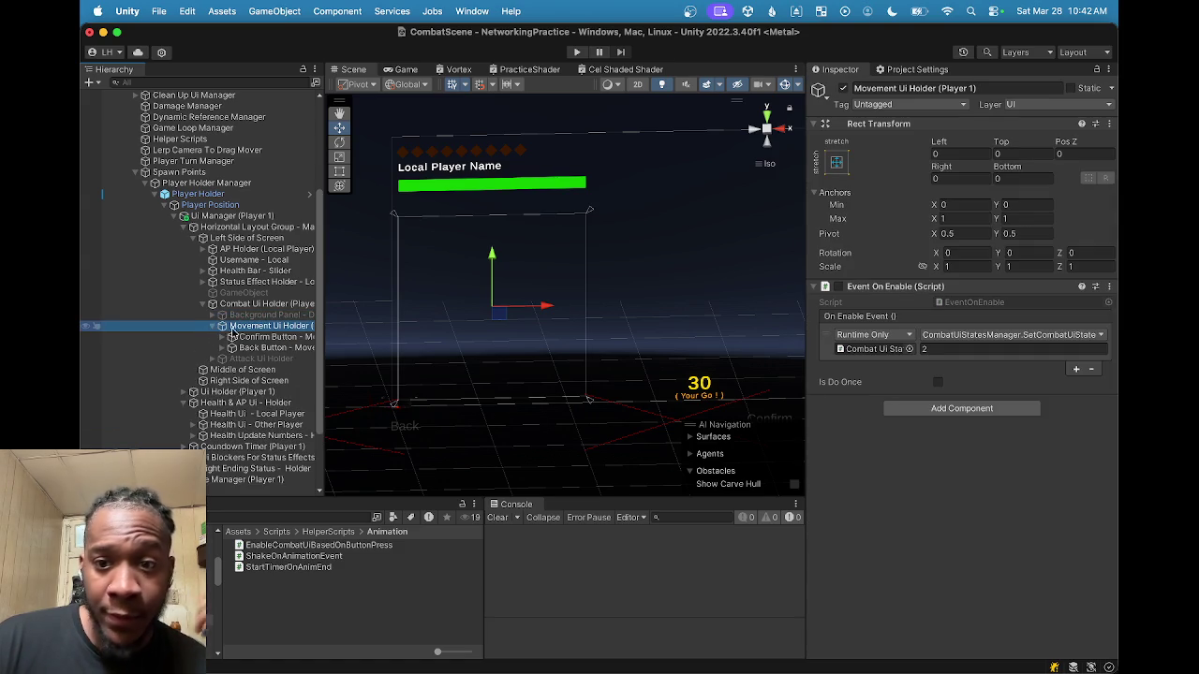
scroll(235, 332, "down", 2)
left_click(262, 291)
key("Down")
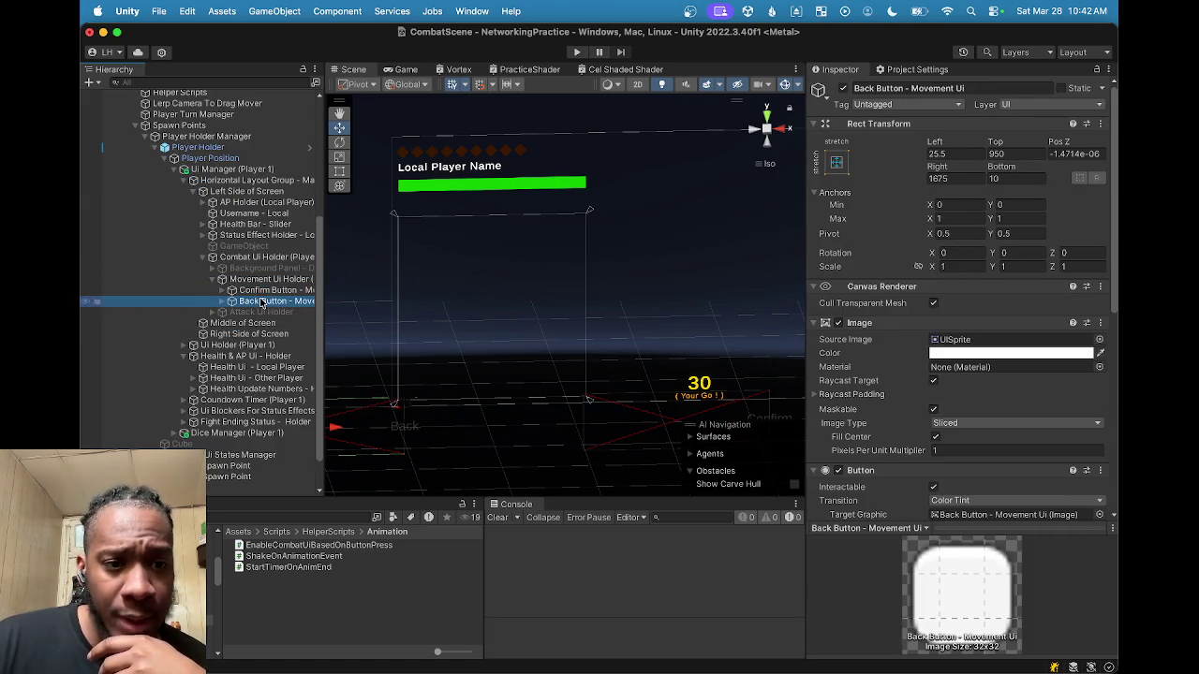
left_click(271, 279)
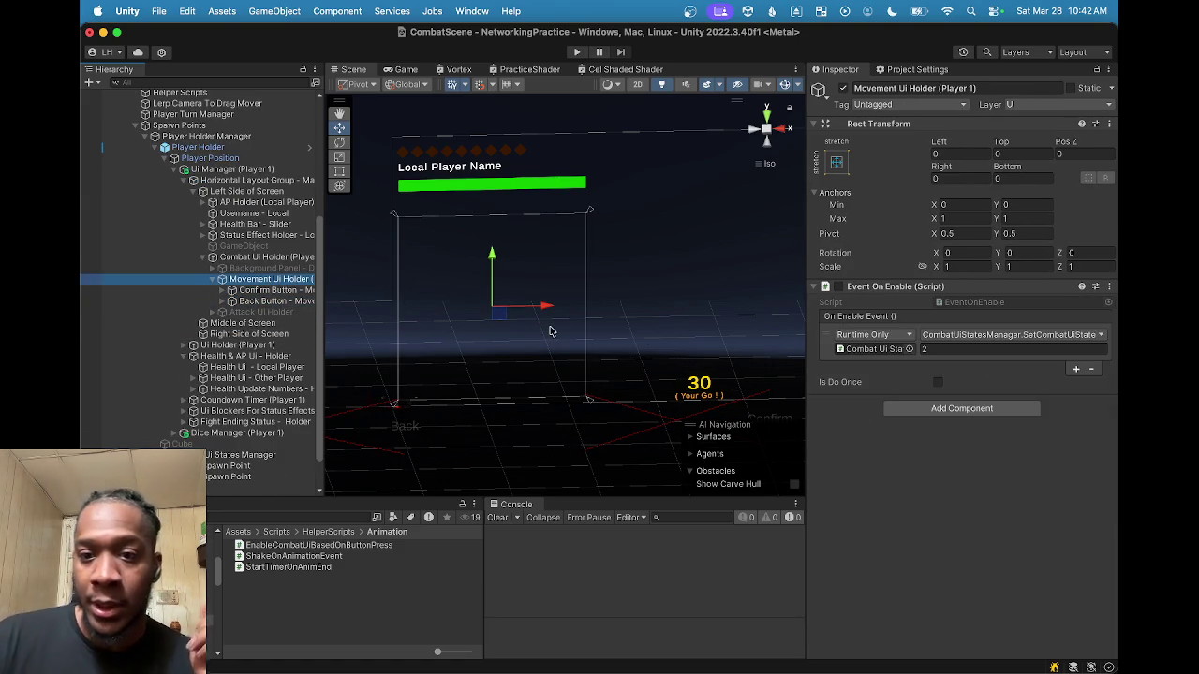
left_click(948, 409)
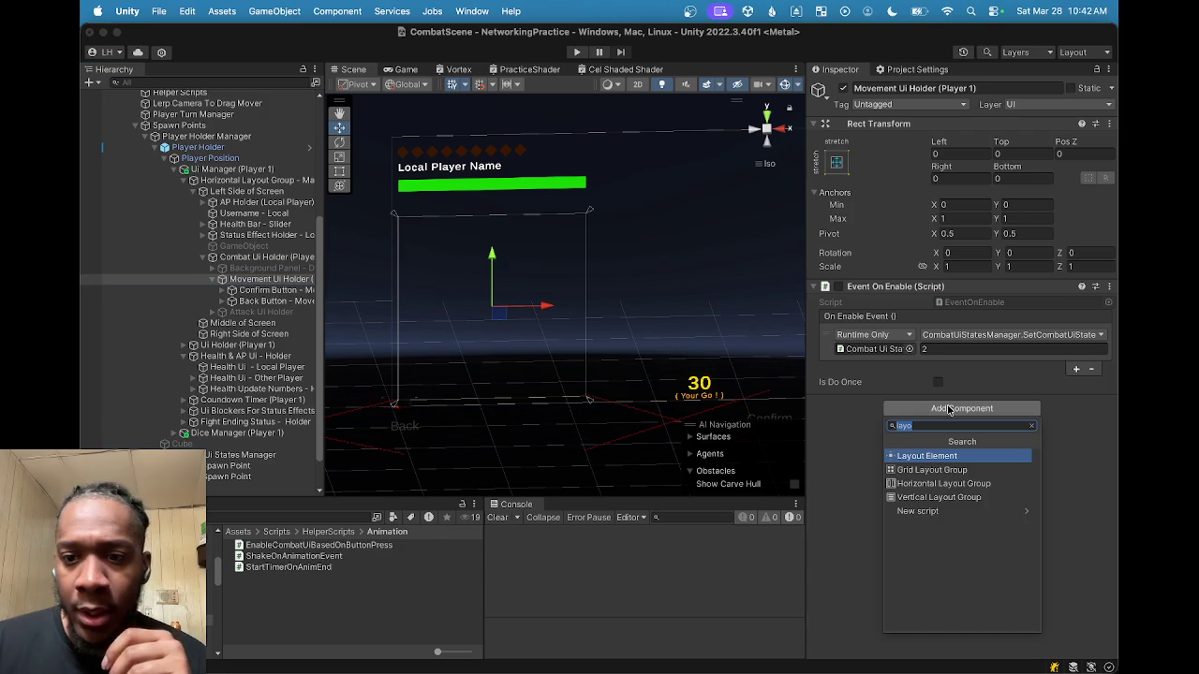
Step: Copy the Background Panel's Vertical Layout Group and paste it as a new component on Movement Ui Holder
left_click(267, 268)
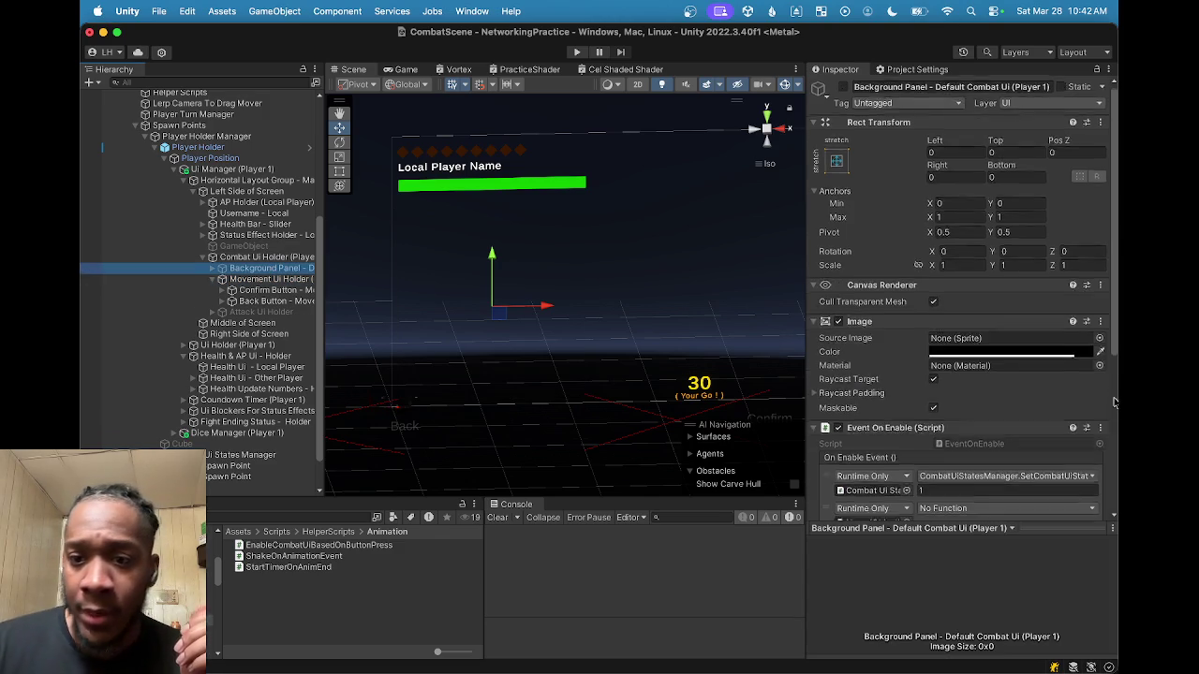
scroll(1049, 393, "down", 5)
left_click(1100, 323)
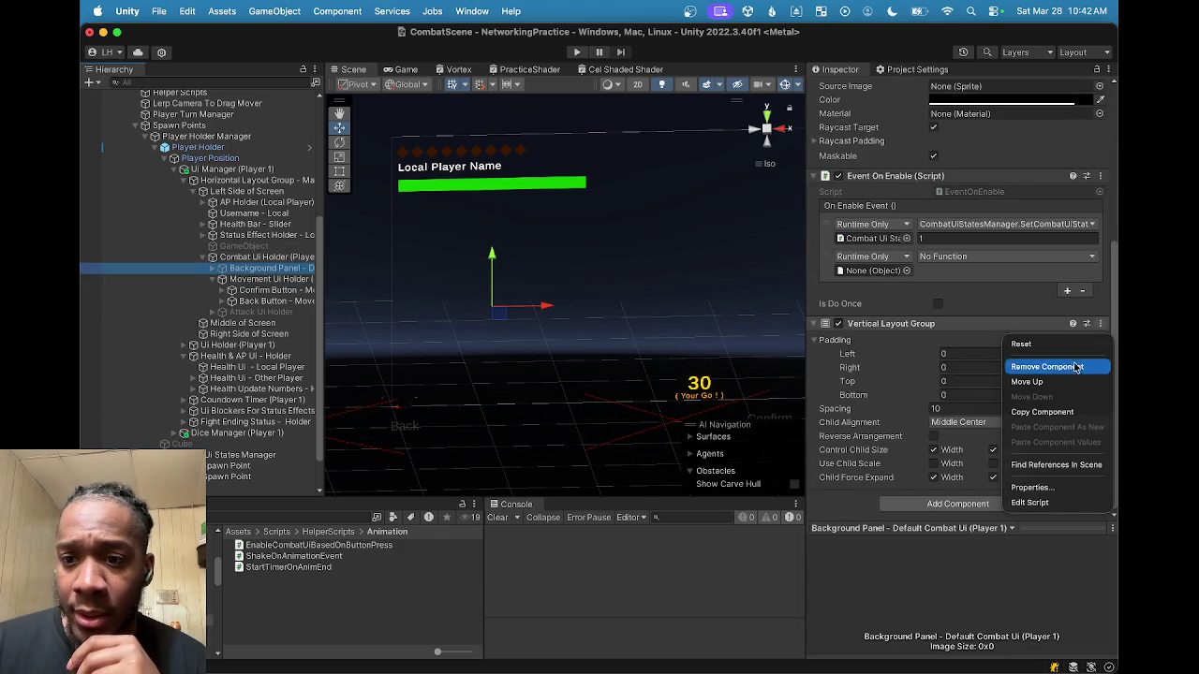
left_click(1058, 412)
left_click(150, 279)
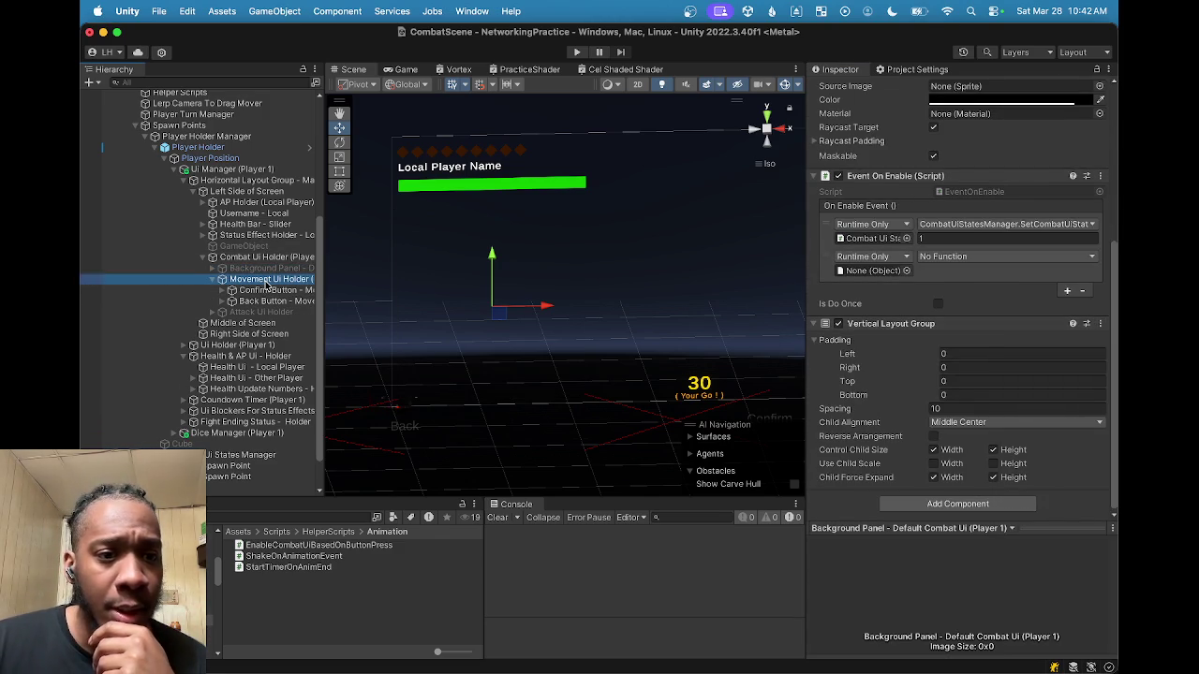
left_click(1108, 287)
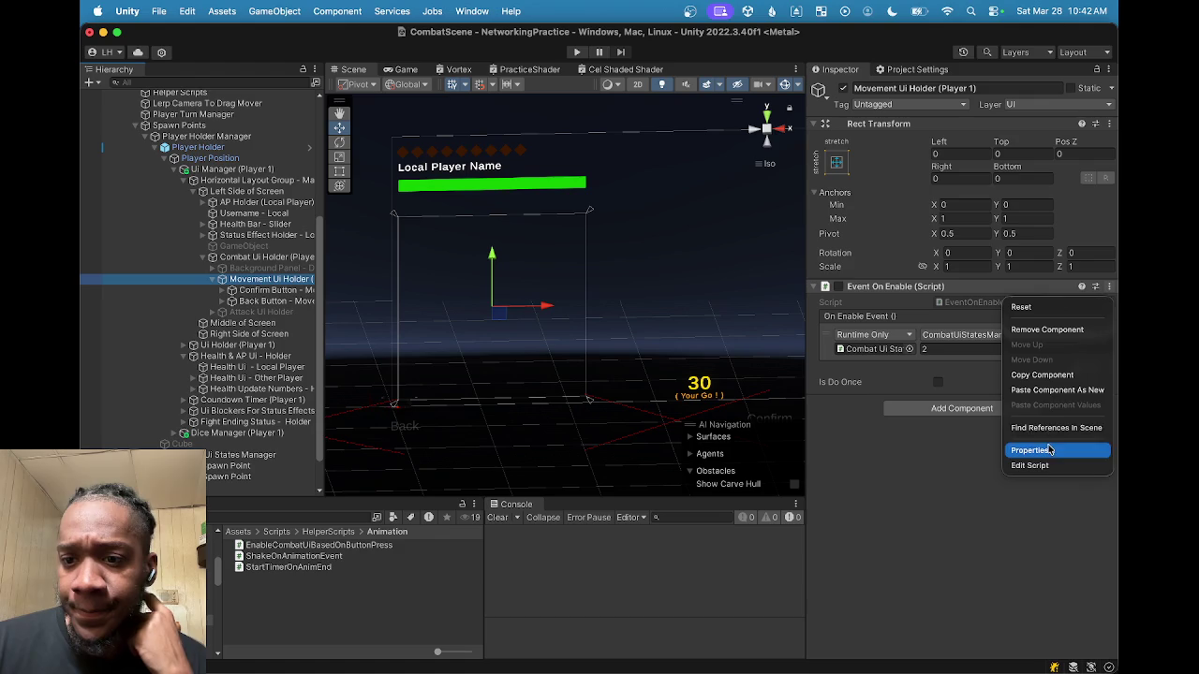
left_click(1056, 391)
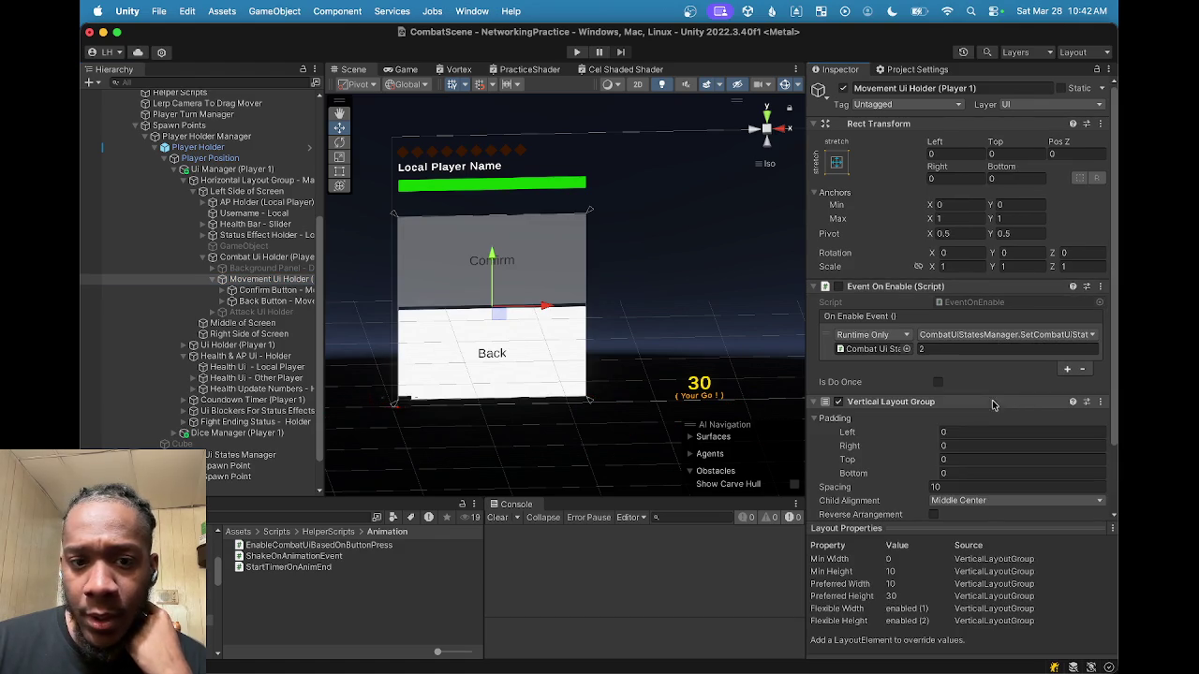
scroll(976, 401, "down", 3)
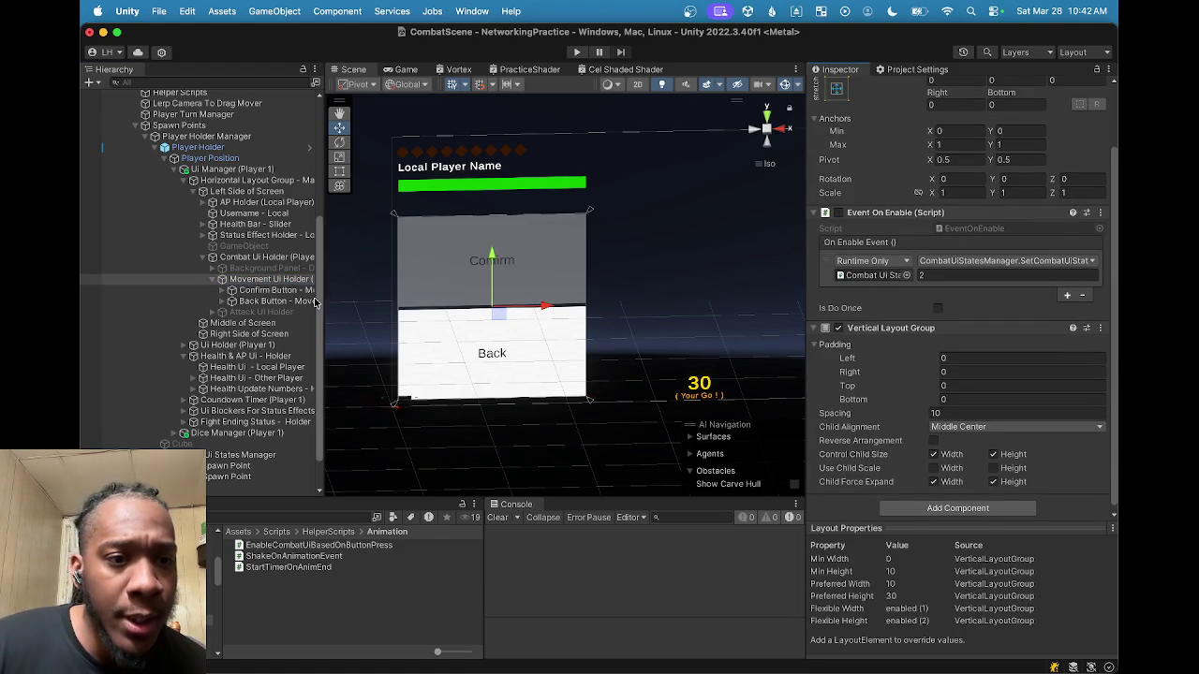
left_click(280, 261)
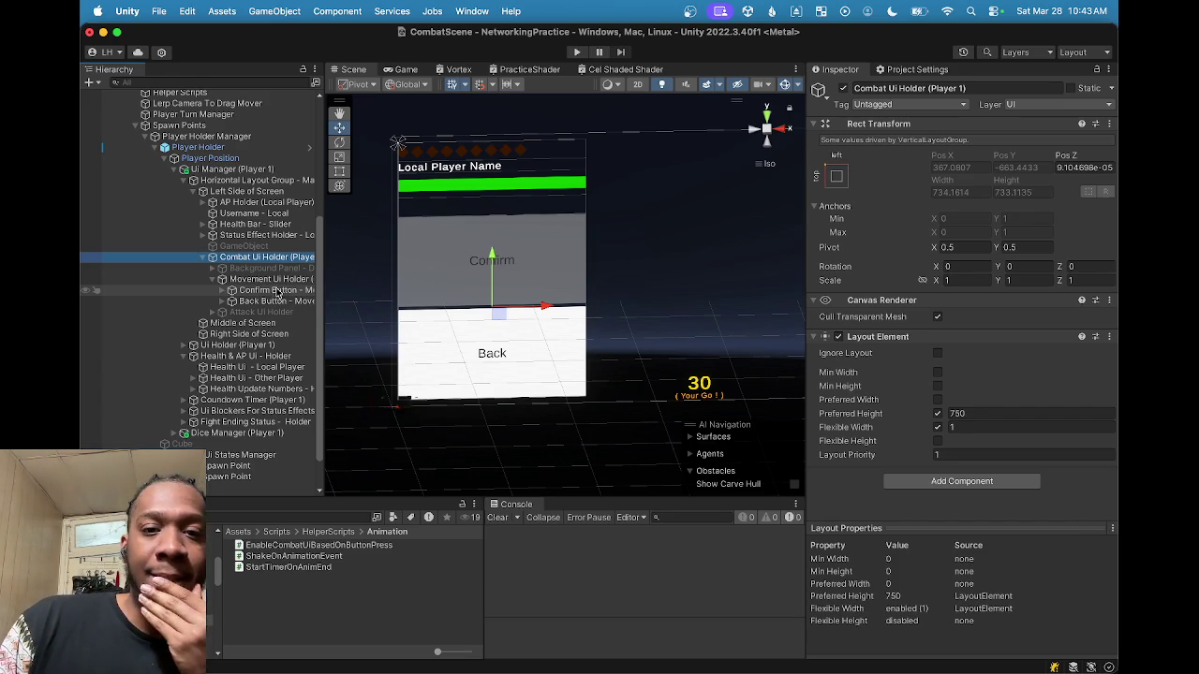
Step: Pan and orbit the Scene view until the Other Player Name bar shows beside the Confirm and Back buttons
left_click_drag(634, 306, 564, 289)
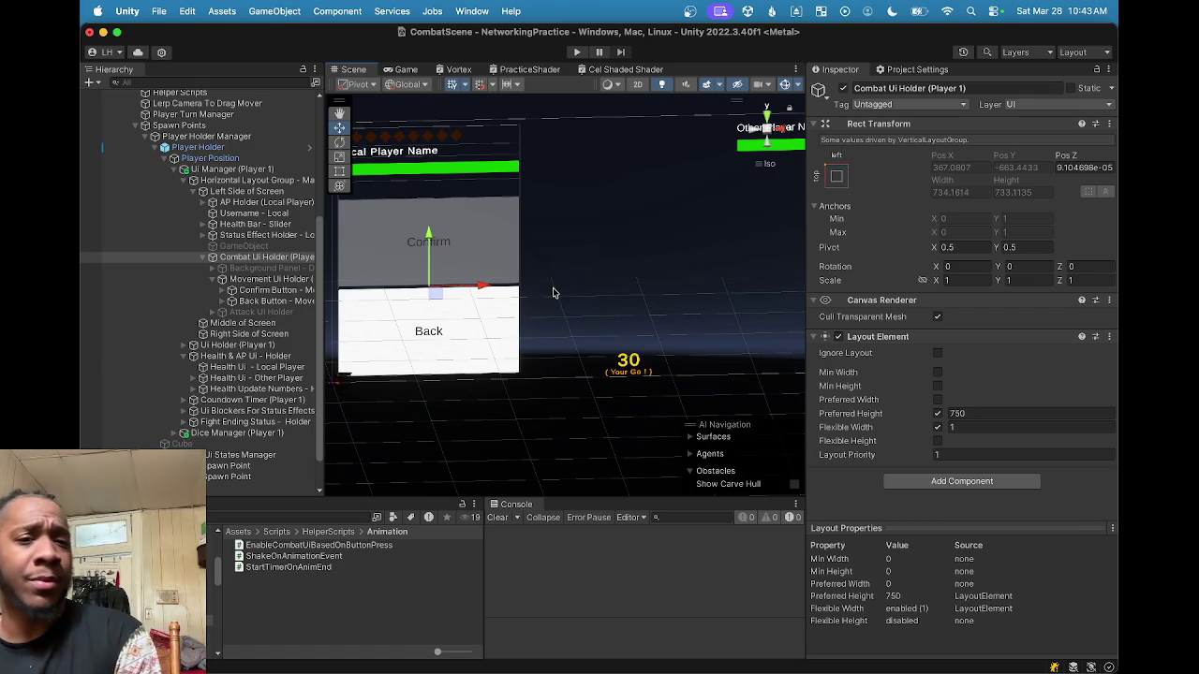
left_click_drag(552, 294, 546, 340)
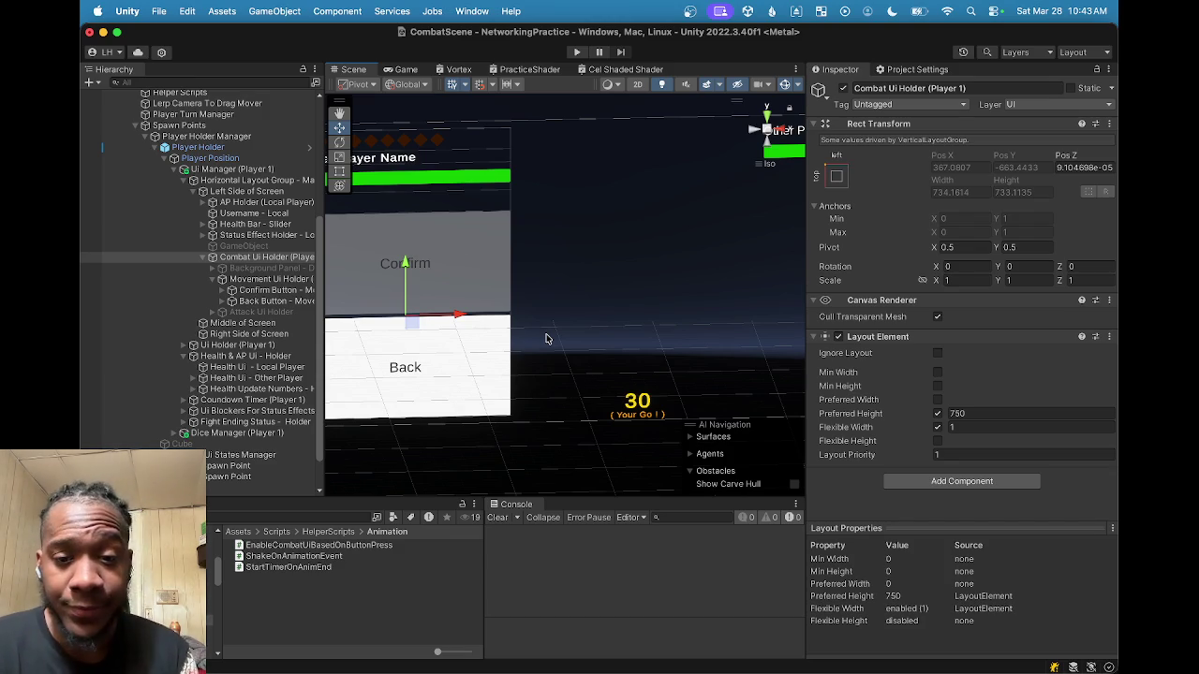
mouse_move(600, 313)
left_mouse_down()
mouse_move(549, 281)
mouse_move(567, 287)
mouse_move(561, 306)
mouse_move(553, 263)
mouse_move(646, 277)
mouse_move(587, 167)
left_mouse_up()
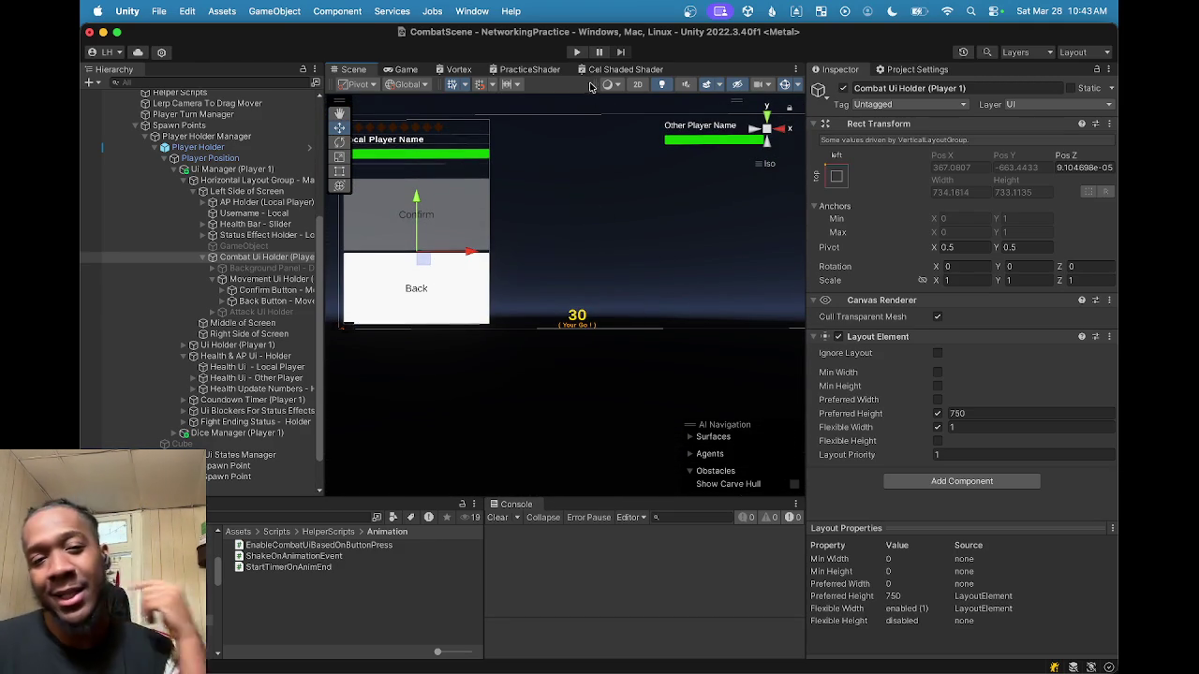
scroll(278, 271, "down", 1)
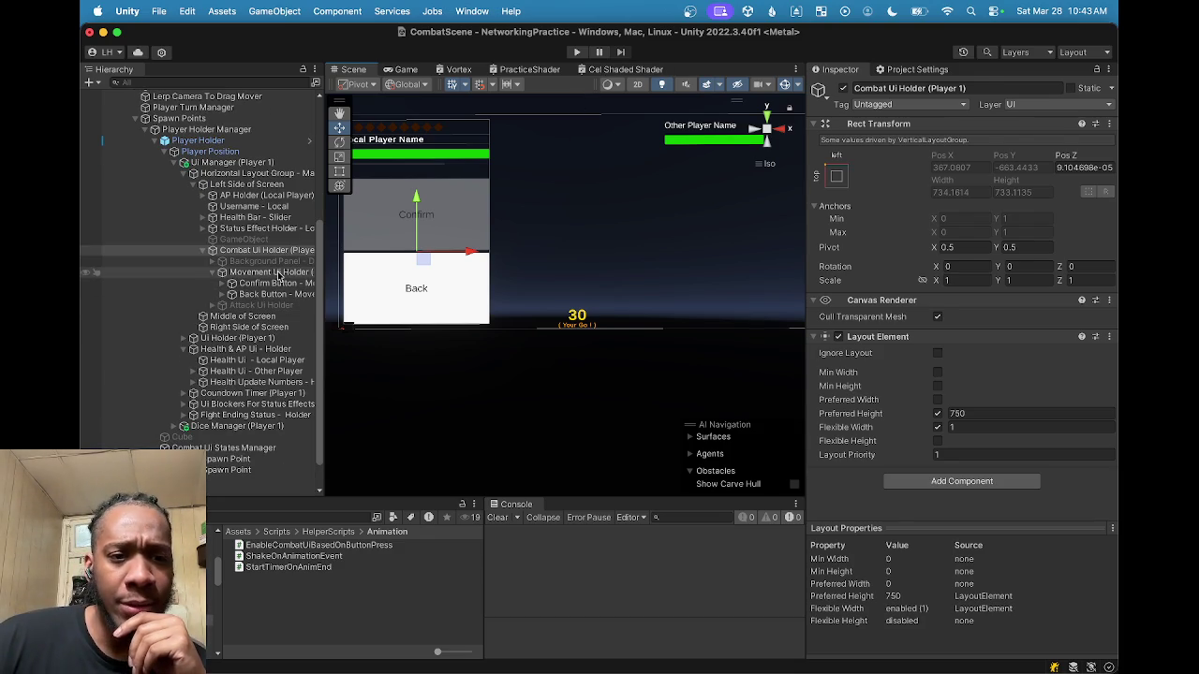
Step: Set Movement Ui Holder's Vertical Layout Group top padding to 393 and frame it in the view
left_click(278, 273)
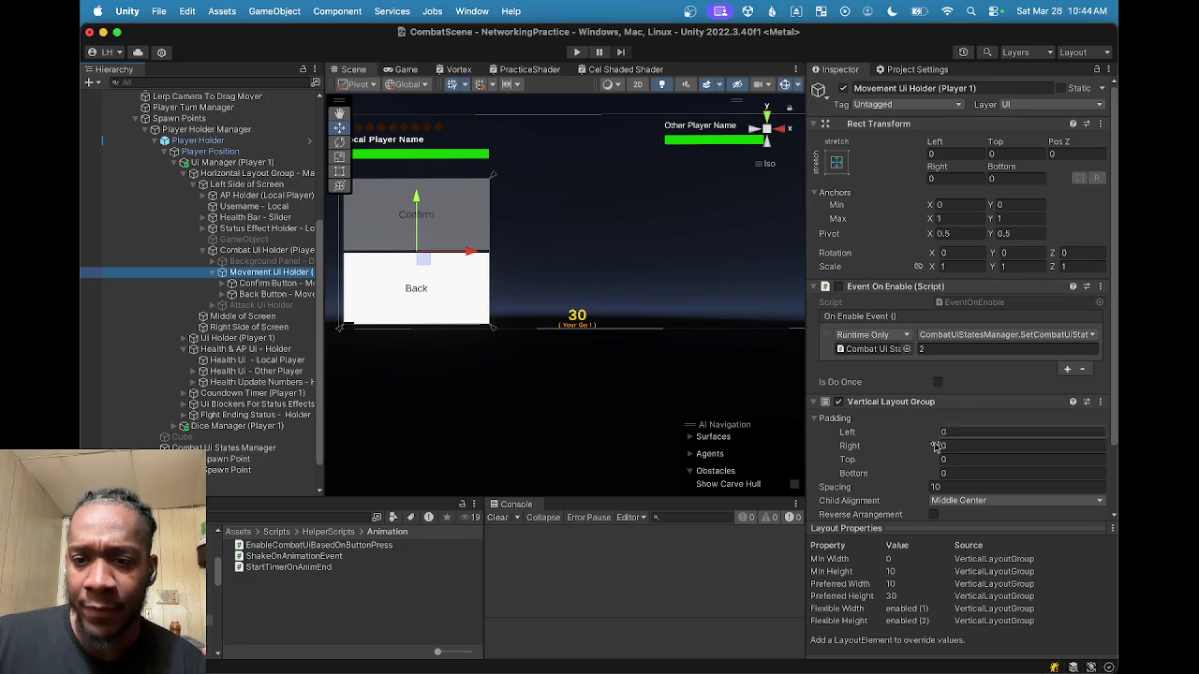
left_click_drag(866, 460, 1112, 466)
key("f")
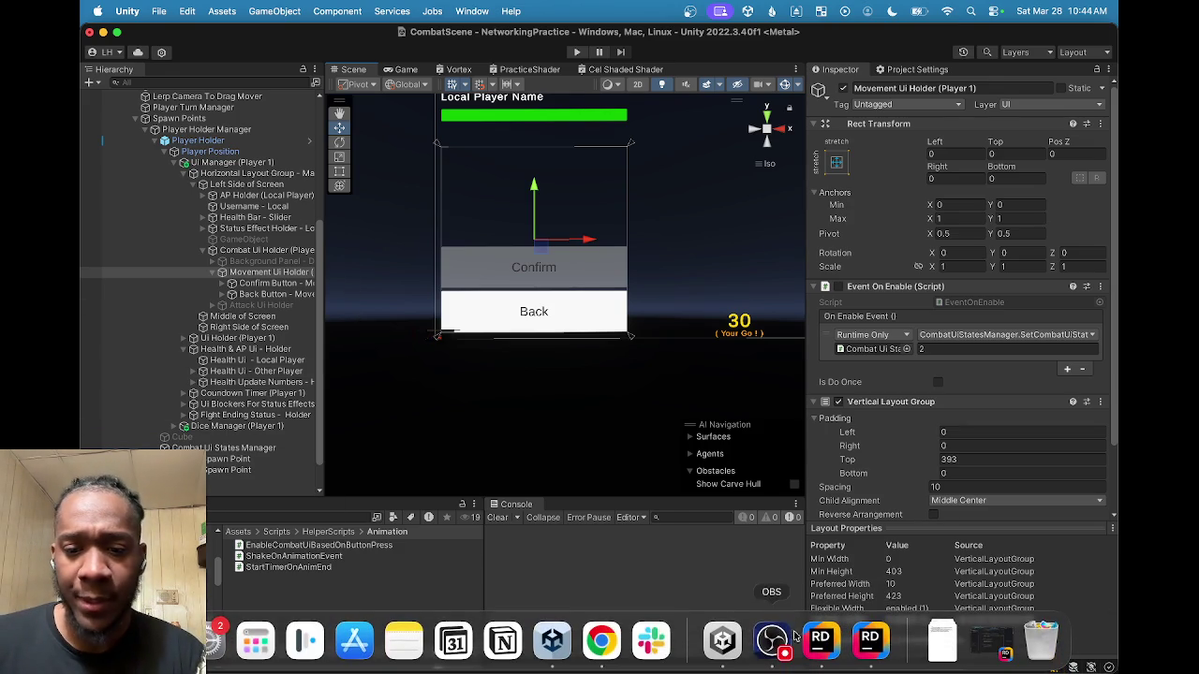
left_click(773, 640)
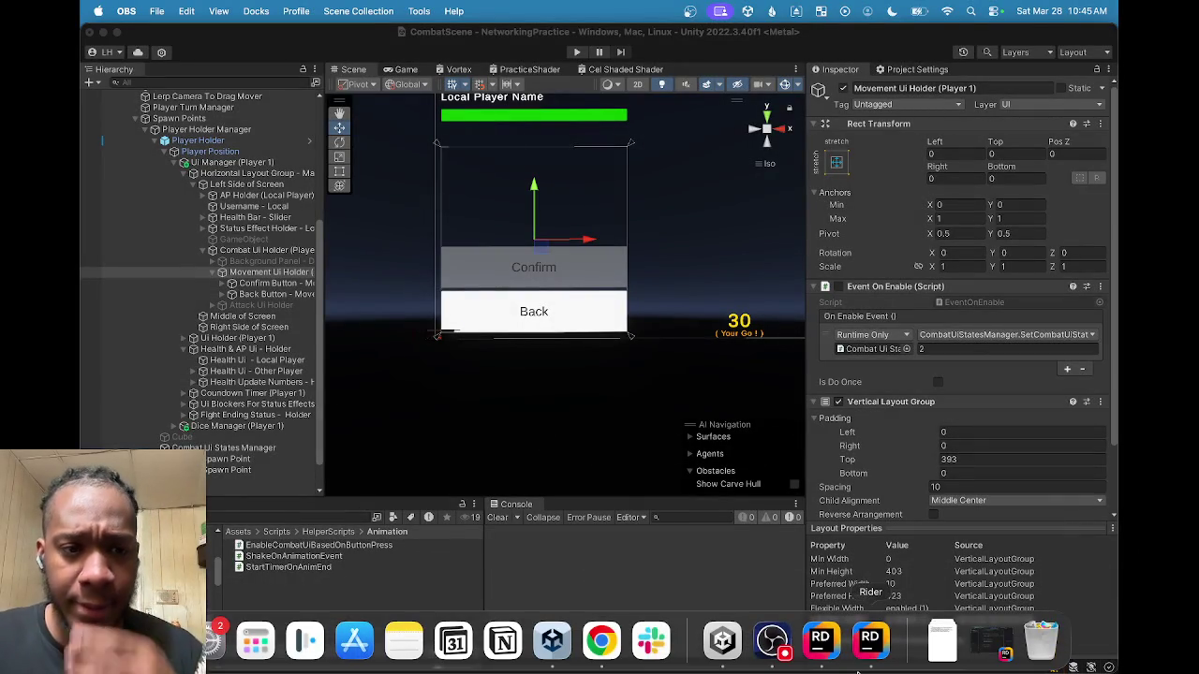
left_click(738, 646)
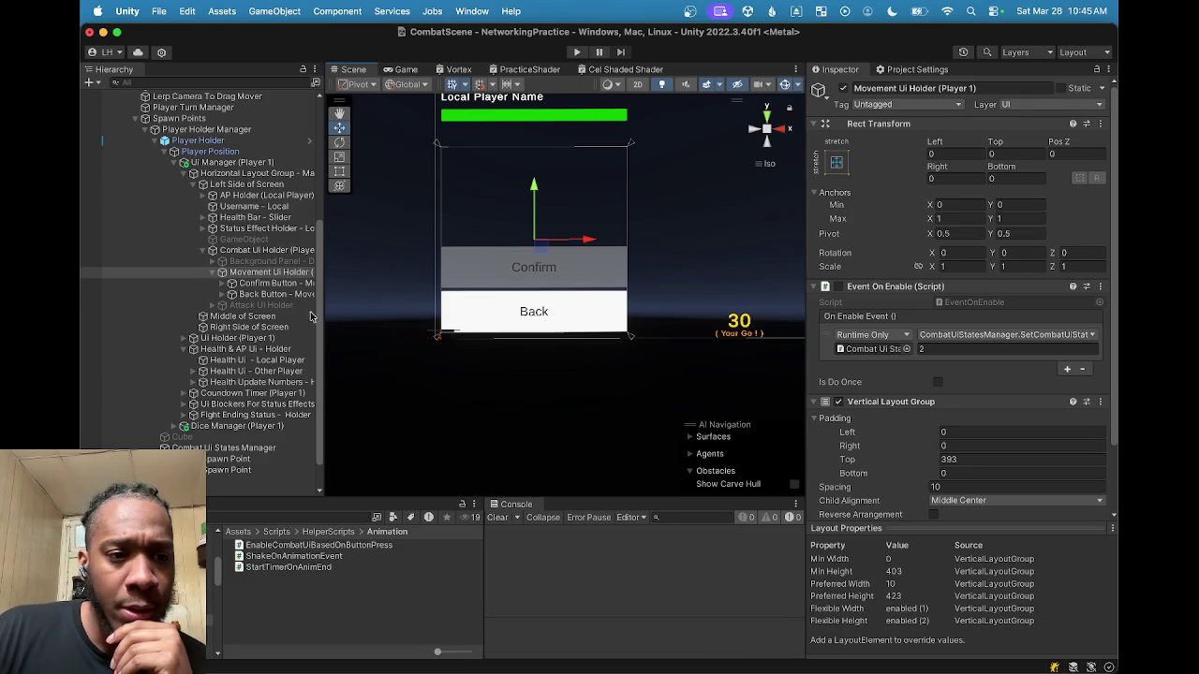
Step: Toggle the Confirm Button off and back on to test the stacked layout
left_click(270, 284)
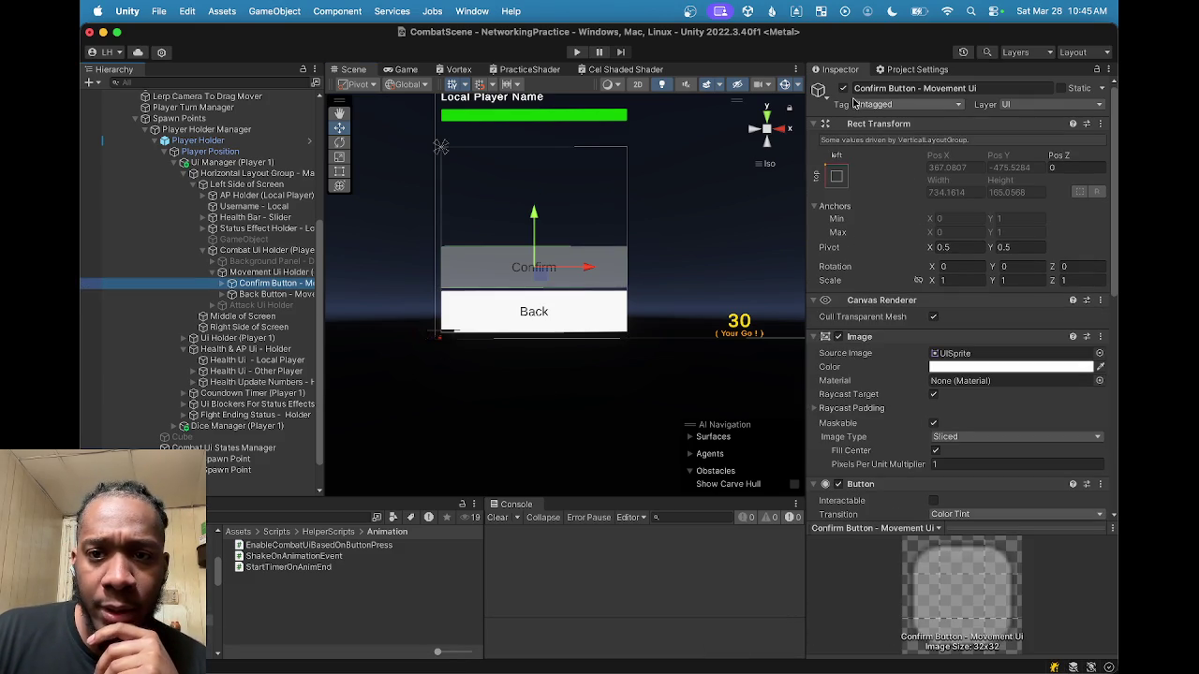
left_click(845, 88)
left_click(845, 89)
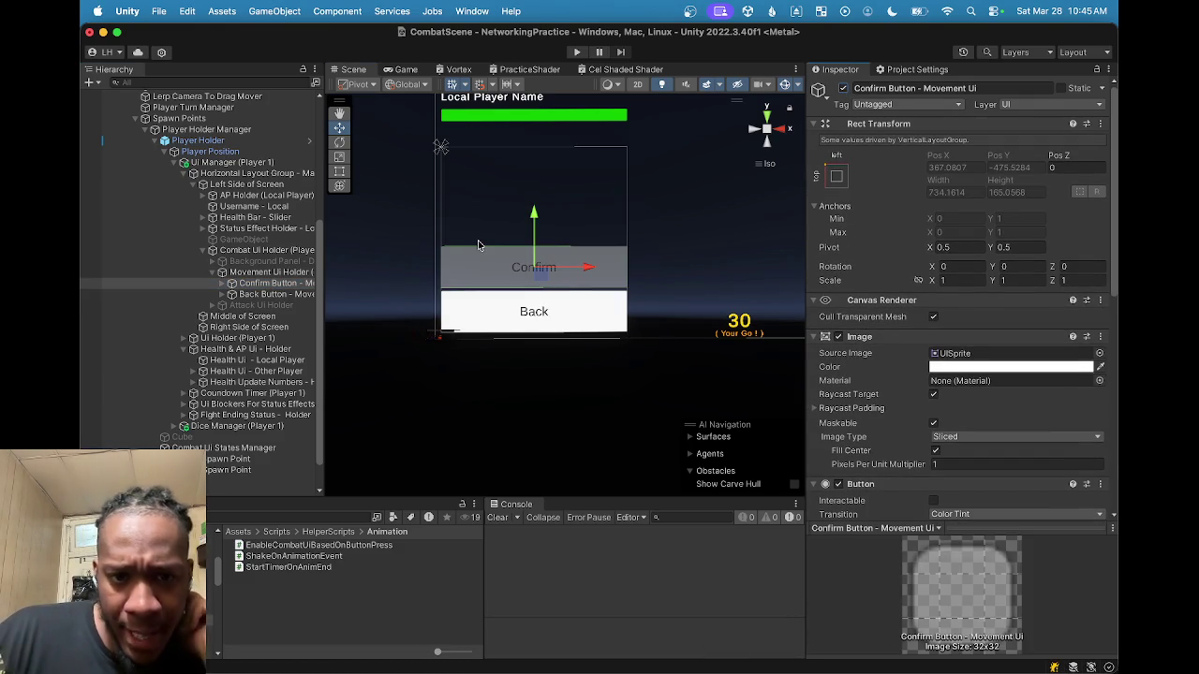
scroll(480, 242, "up", 1)
scroll(480, 243, "down", 1)
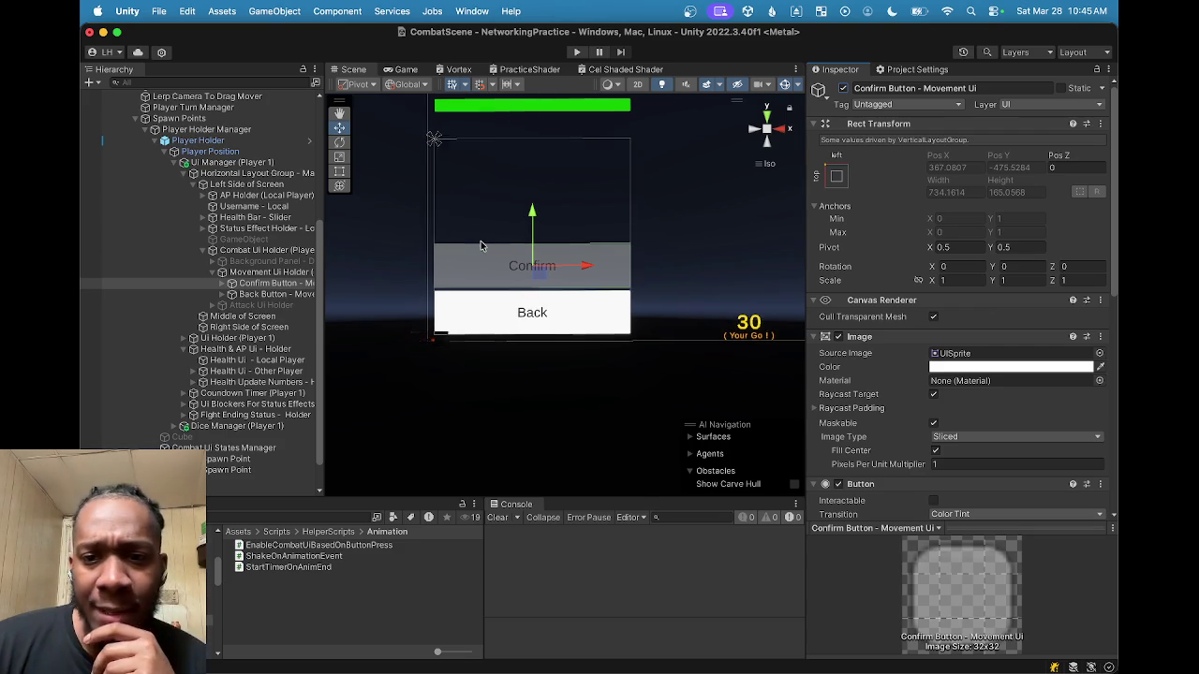
Step: Preview the Game view at 4:3 aspect and collapse the Movement Ui Holder
left_click(403, 69)
left_click(469, 83)
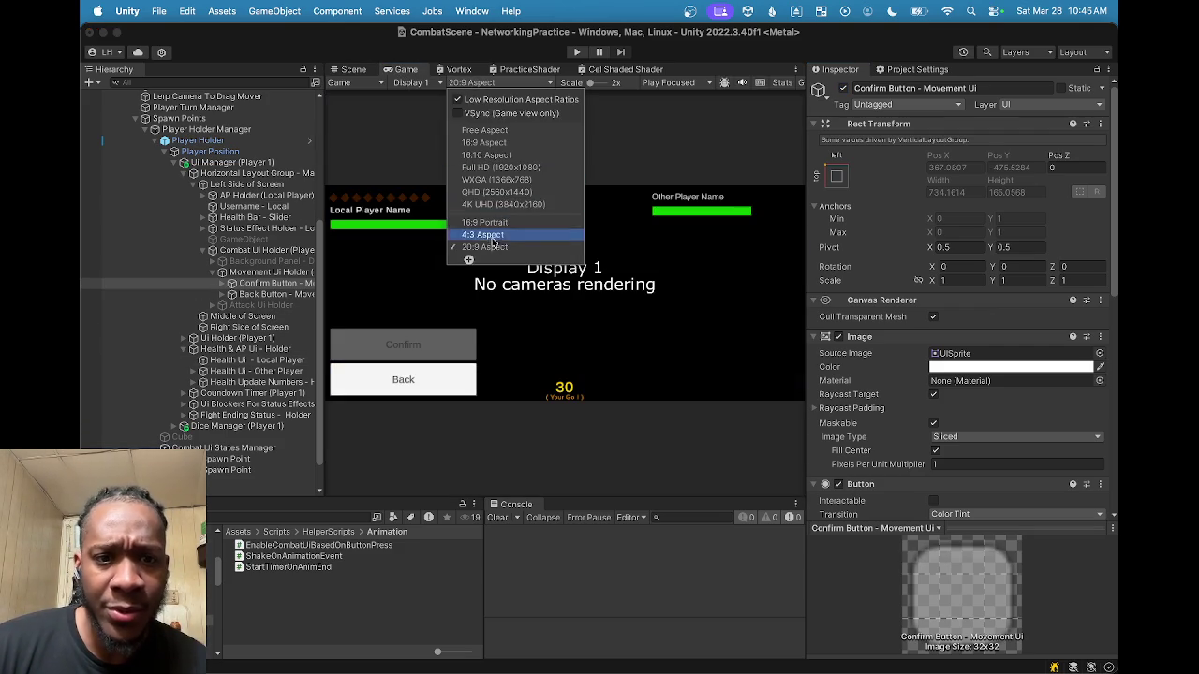
left_click(489, 235)
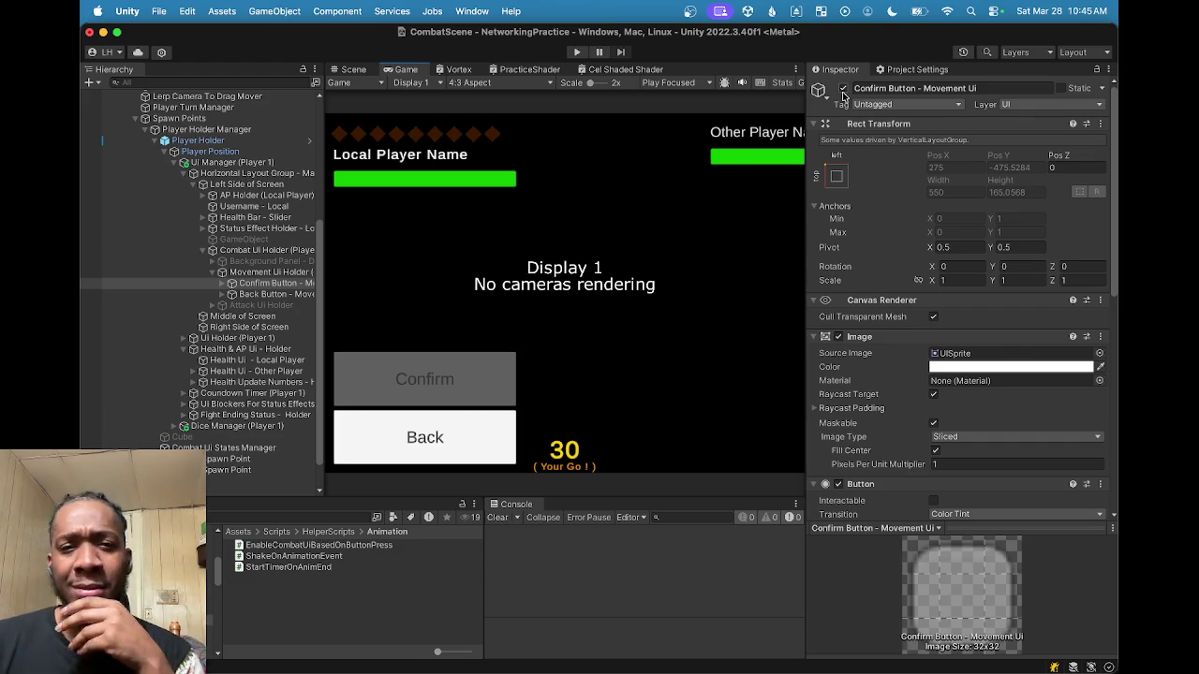
left_click(270, 273)
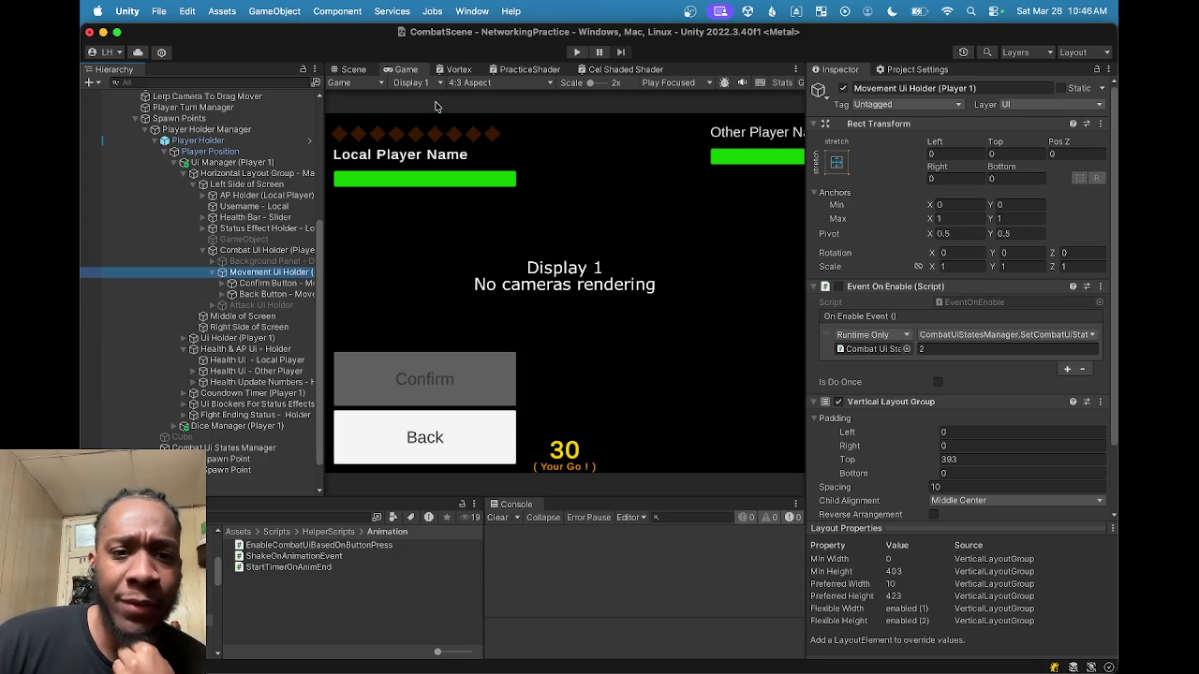
left_click(212, 272)
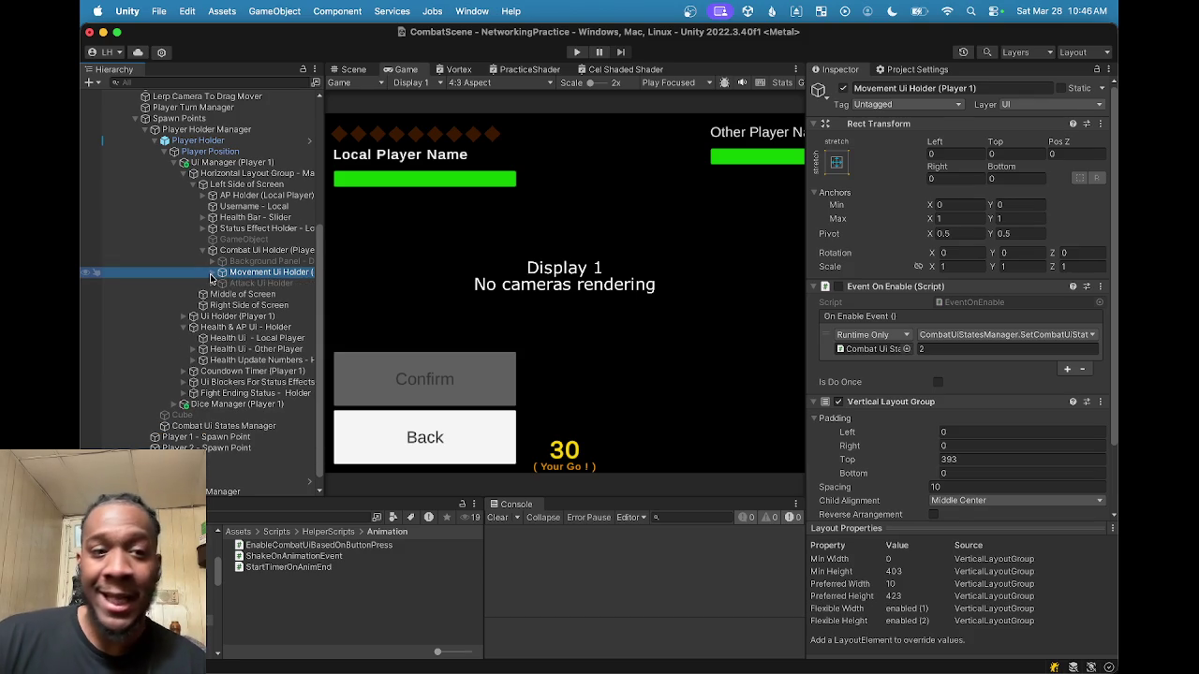
Step: Compare the layout at 20:9, 4:3 and 16:9, end on 20:9, and disable Movement Ui Holder
left_click(469, 84)
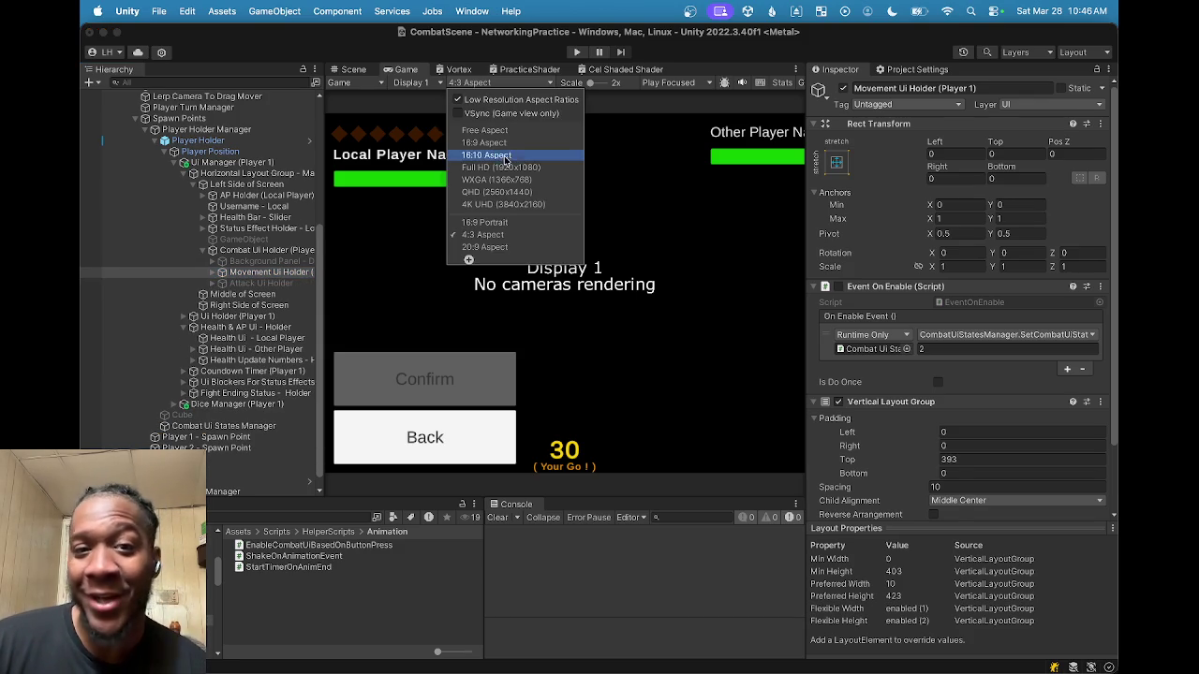
left_click(482, 247)
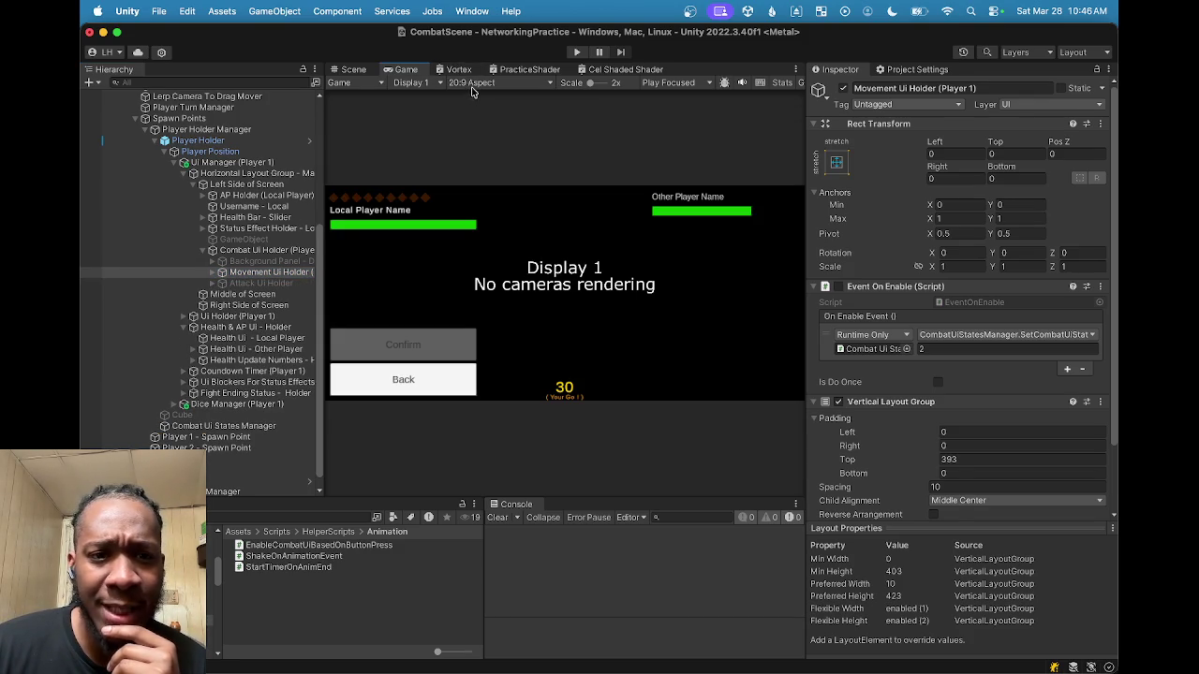
left_click(491, 86)
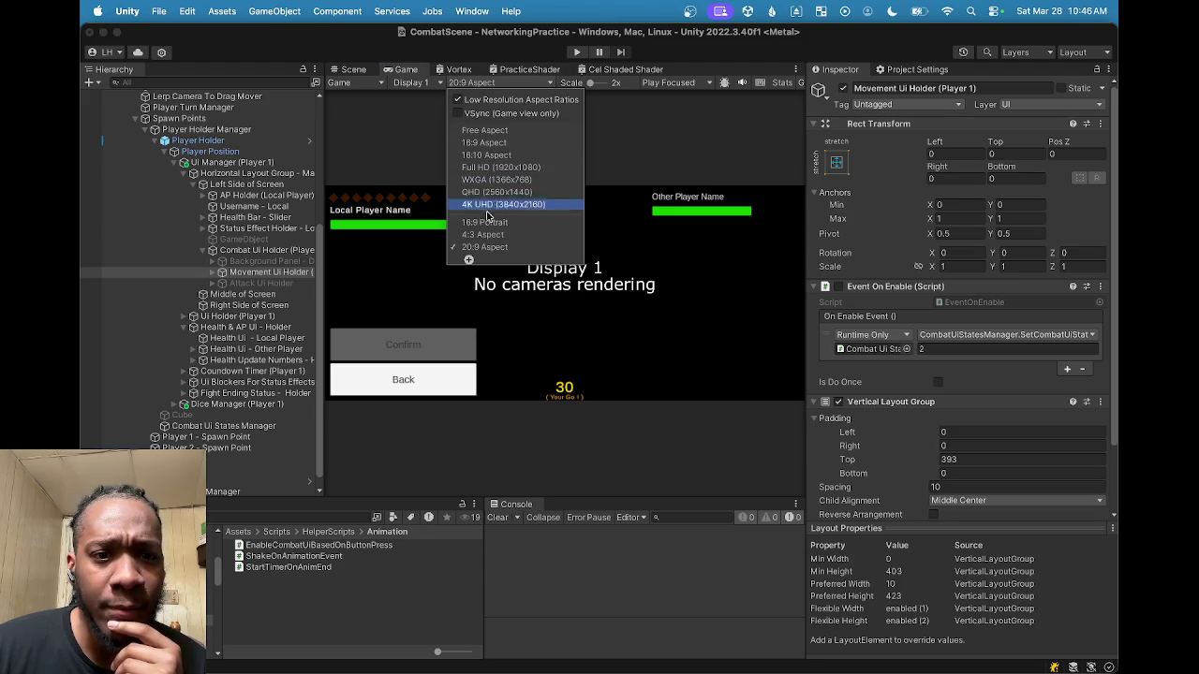
left_click(481, 234)
left_click(501, 86)
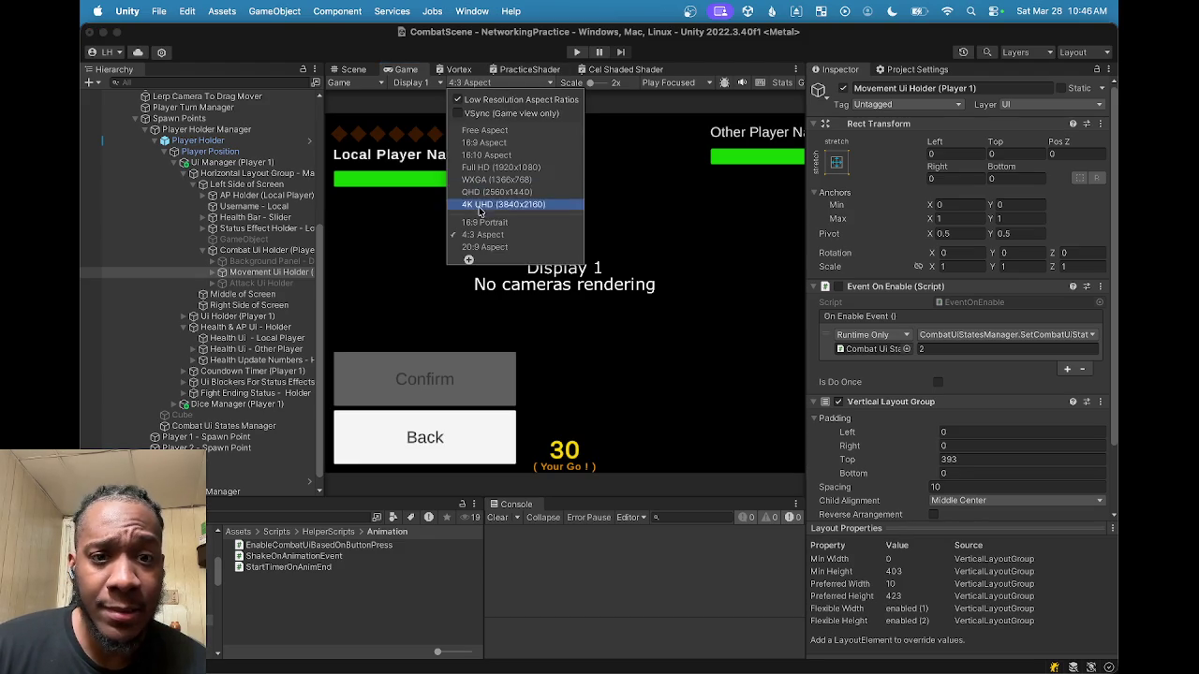
left_click(496, 150)
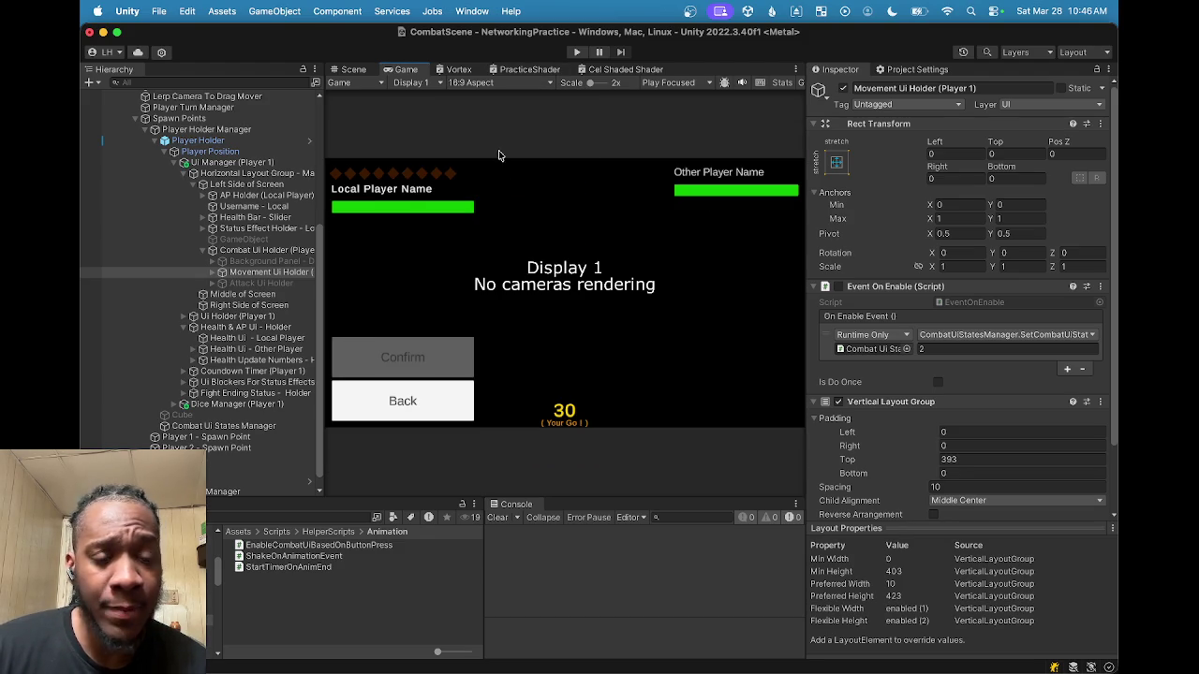
left_click(484, 82)
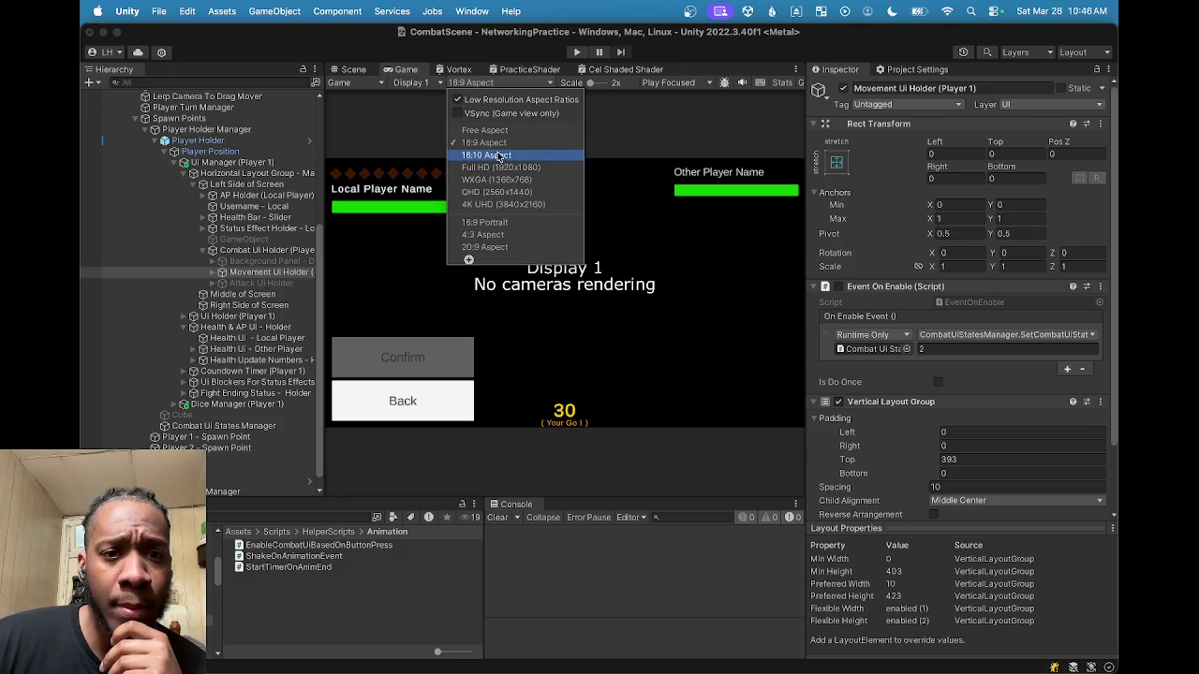
left_click(484, 246)
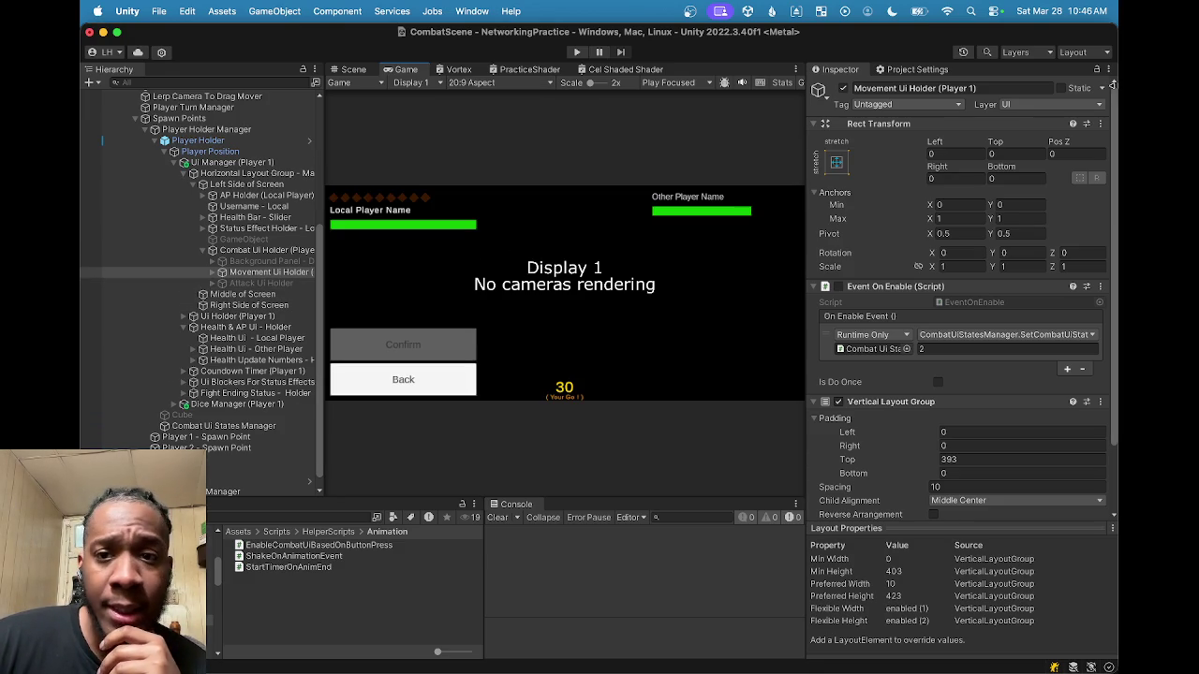
left_click(843, 88)
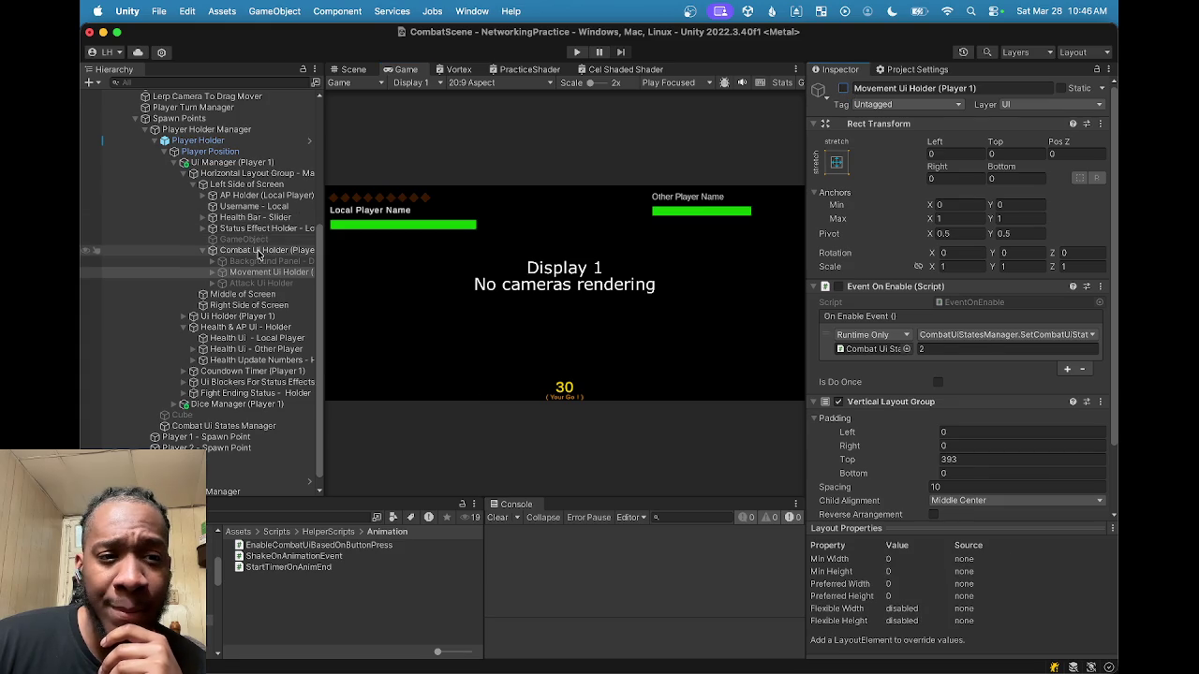
Step: Toggle the Background Panel on and off to compare the Move, Attack and End Turn buttons, leaving it disabled
left_click(265, 260)
left_click(842, 88)
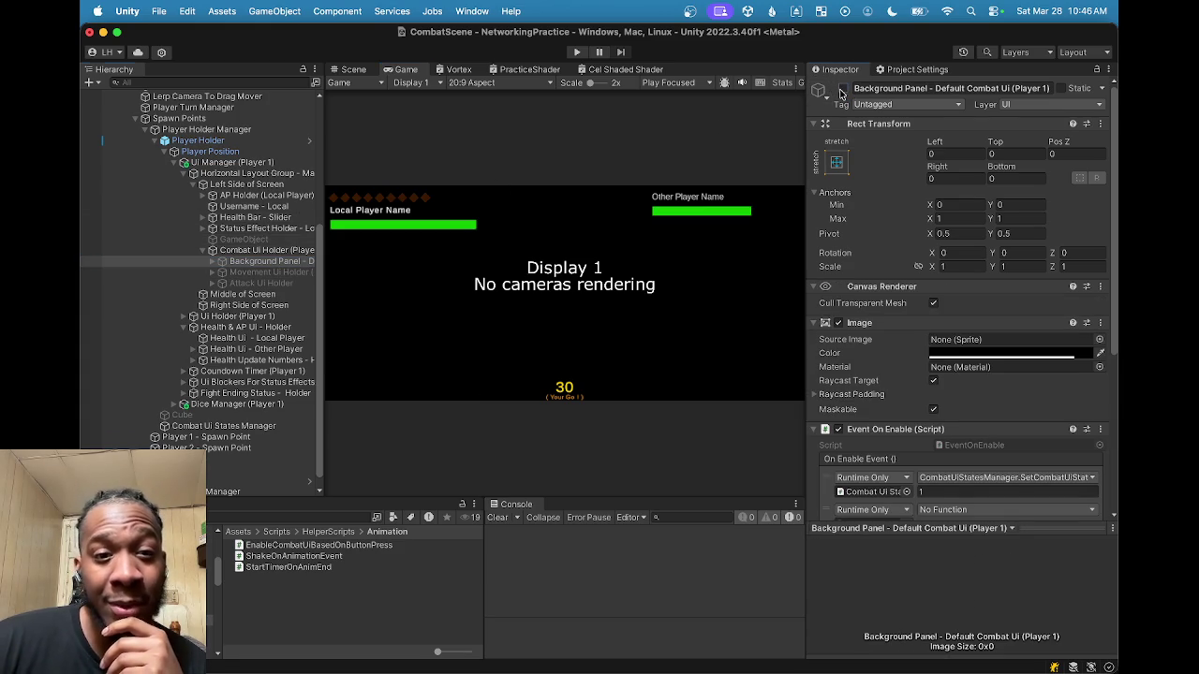
left_click(842, 88)
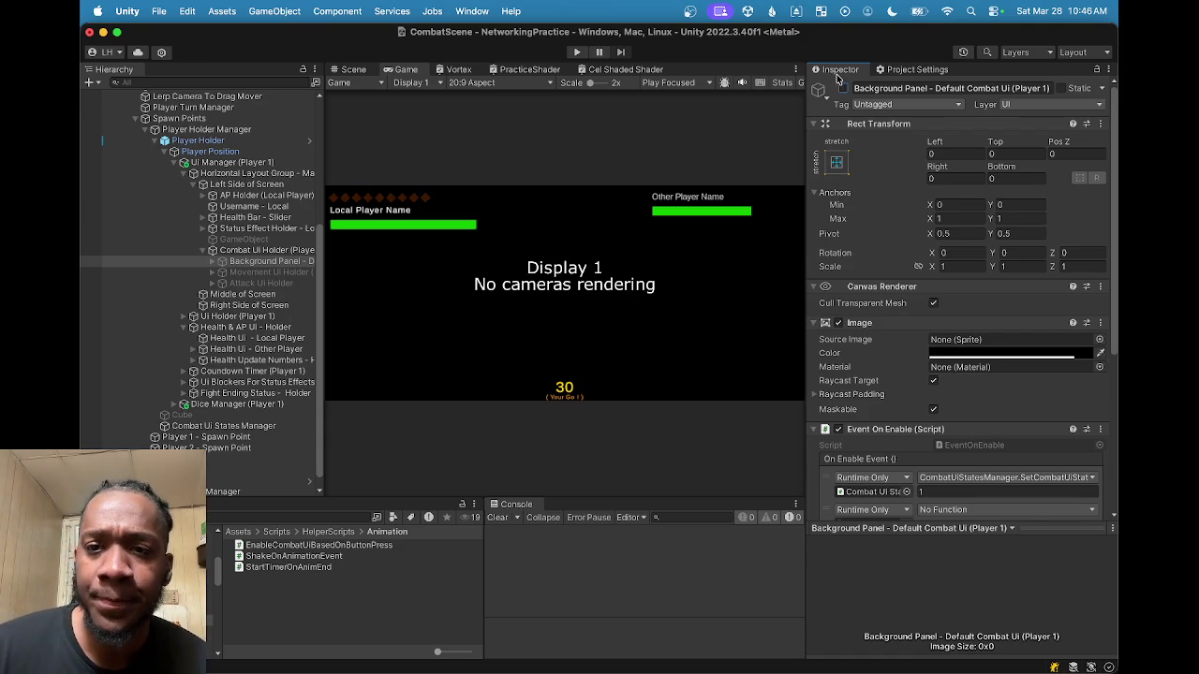
left_click(842, 89)
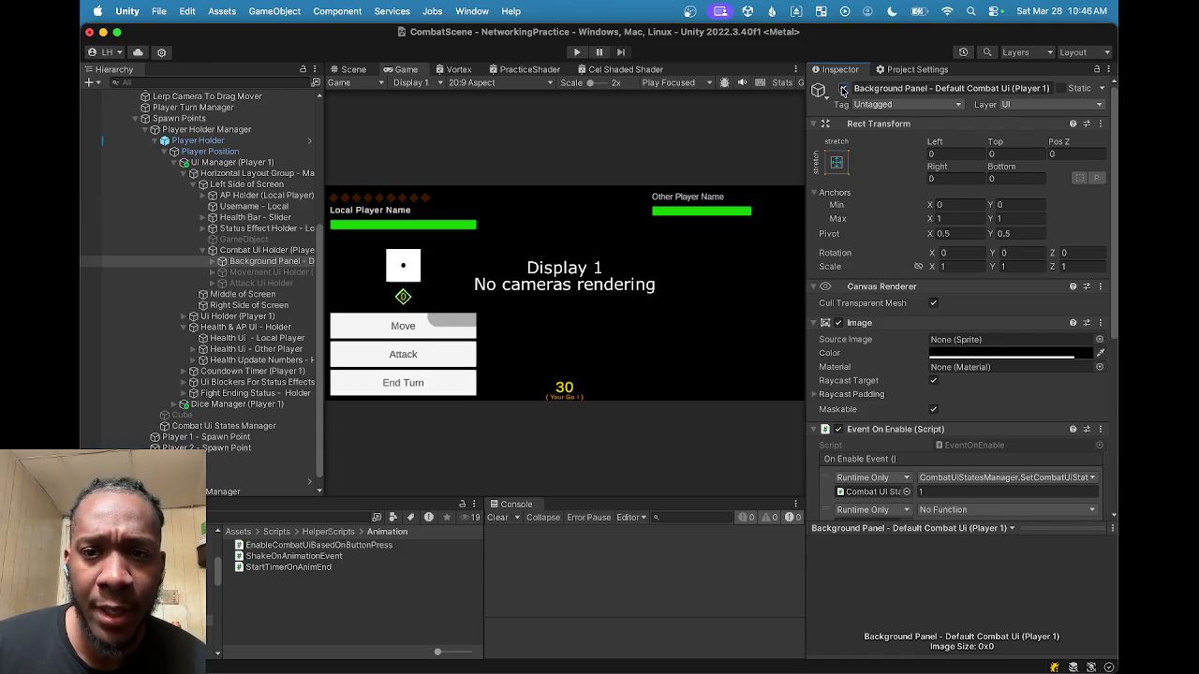
left_click(842, 89)
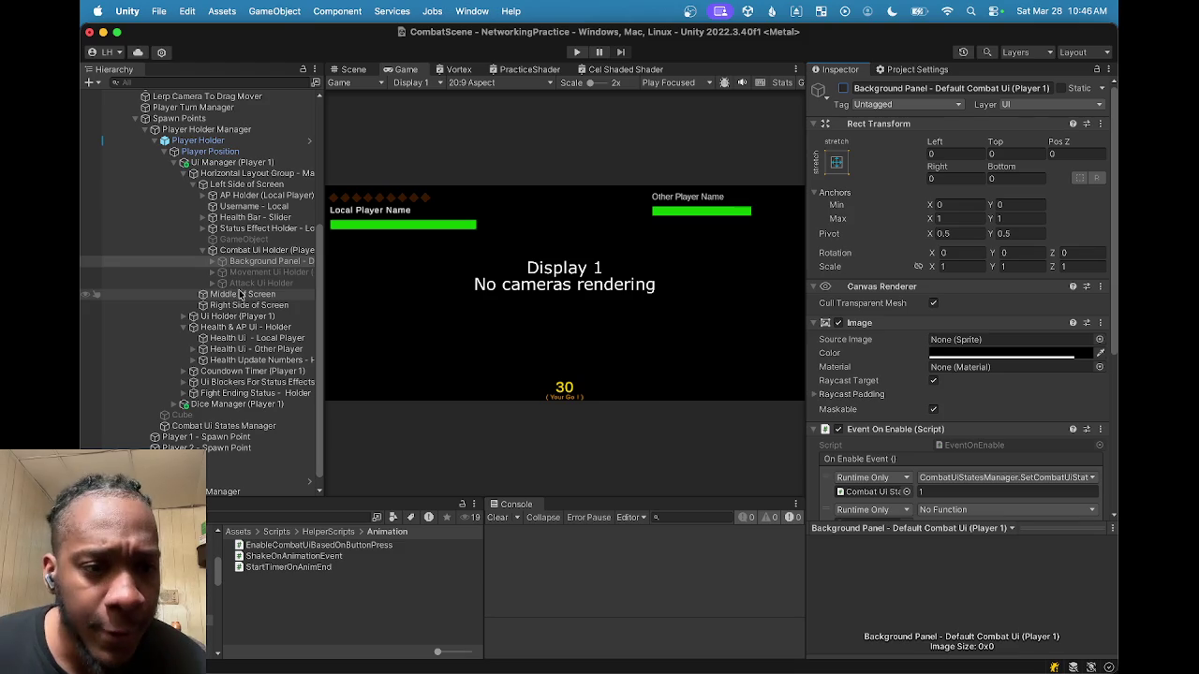
Step: Enable the Attack Ui Holder and return to the Scene view
left_click(251, 283)
left_click(841, 89)
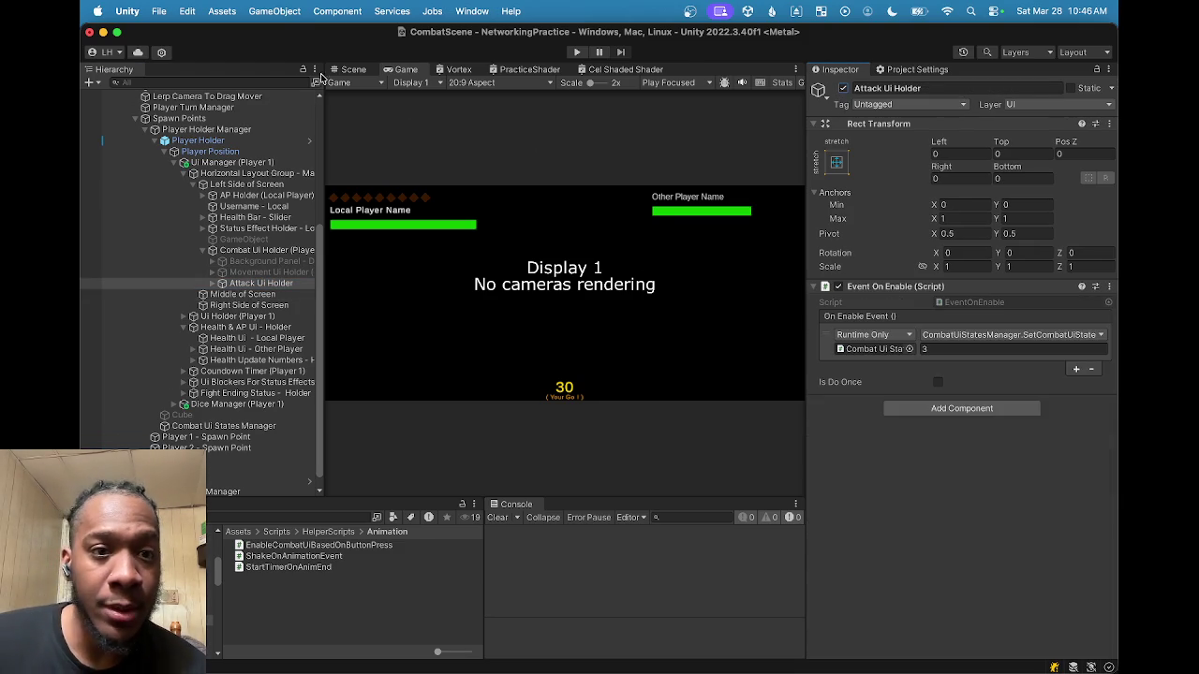
left_click(337, 71)
scroll(601, 367, "down", 5)
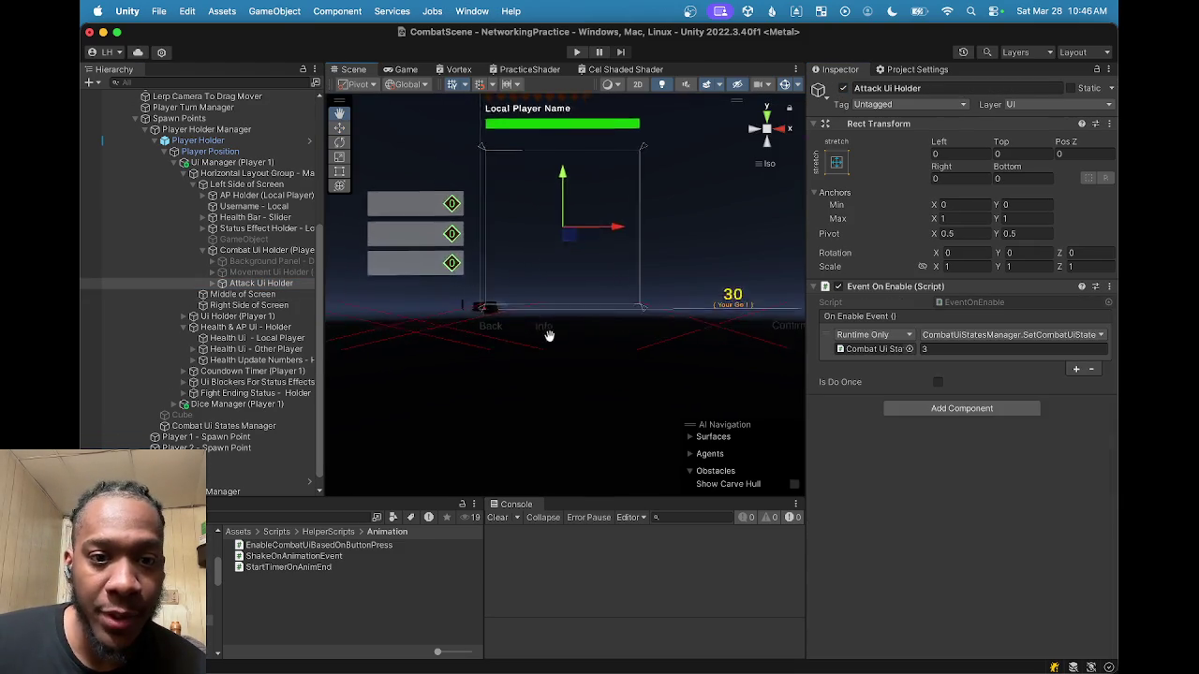
Step: Look over the ability buttons in the scene, step away to OBS, then bring Unity back
mouse_move(572, 337)
left_mouse_down()
mouse_move(503, 275)
mouse_move(553, 352)
left_mouse_up()
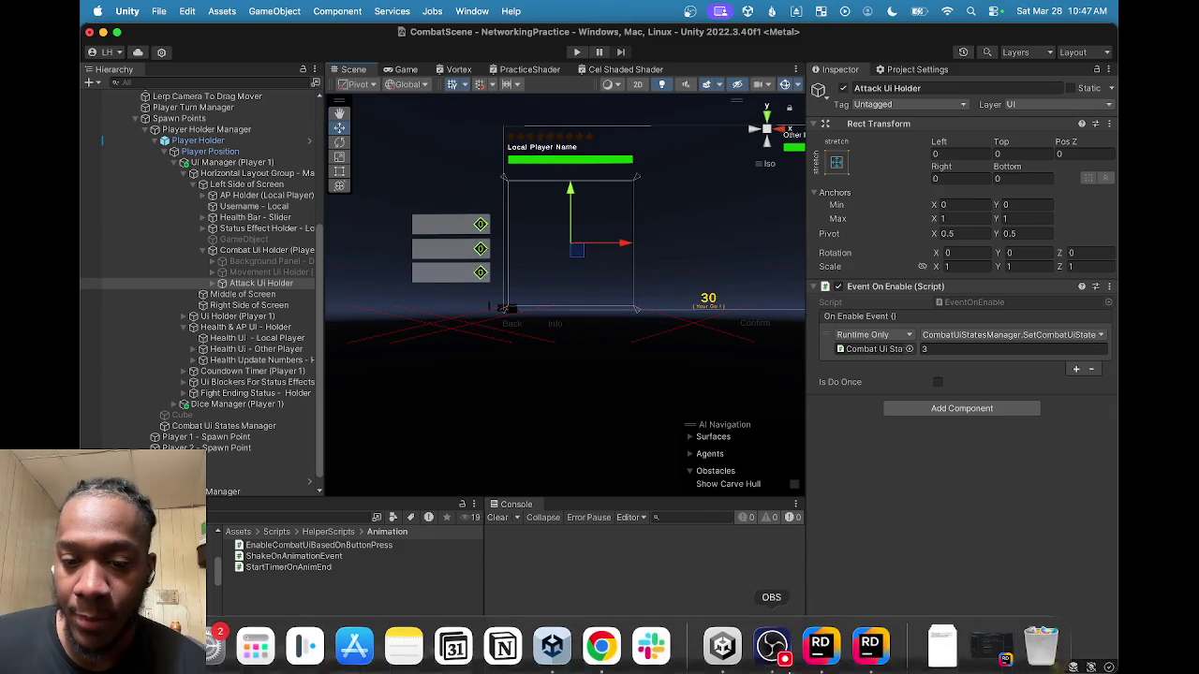
left_click(771, 655)
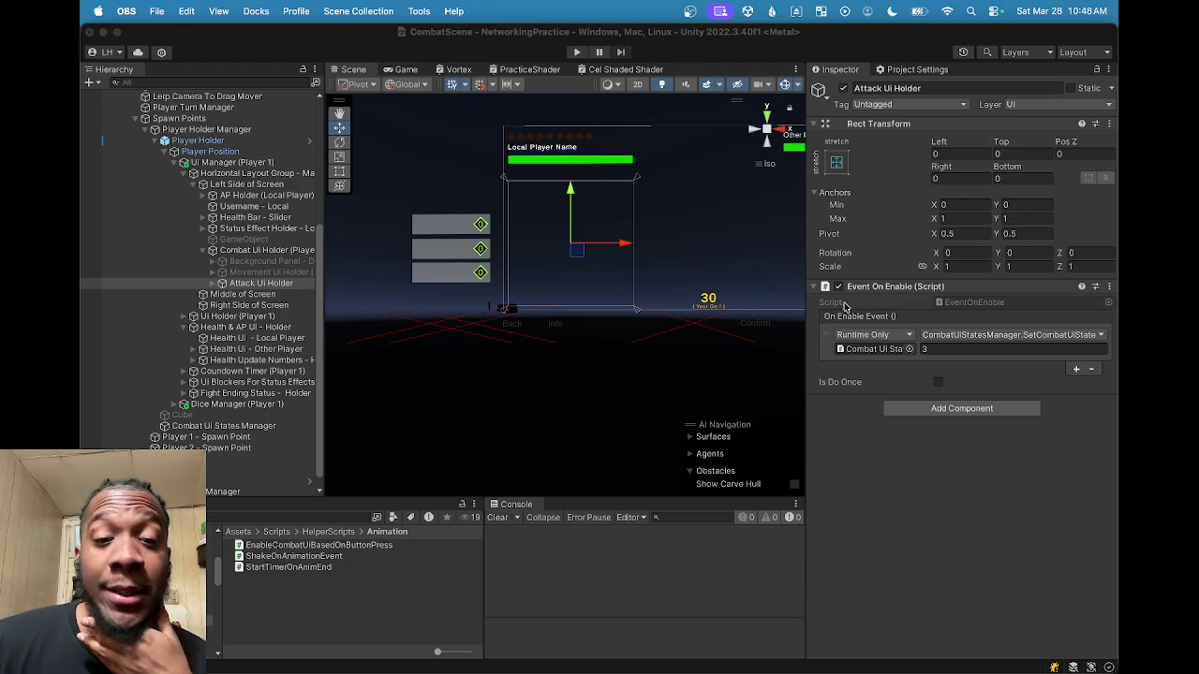
mouse_move(781, 661)
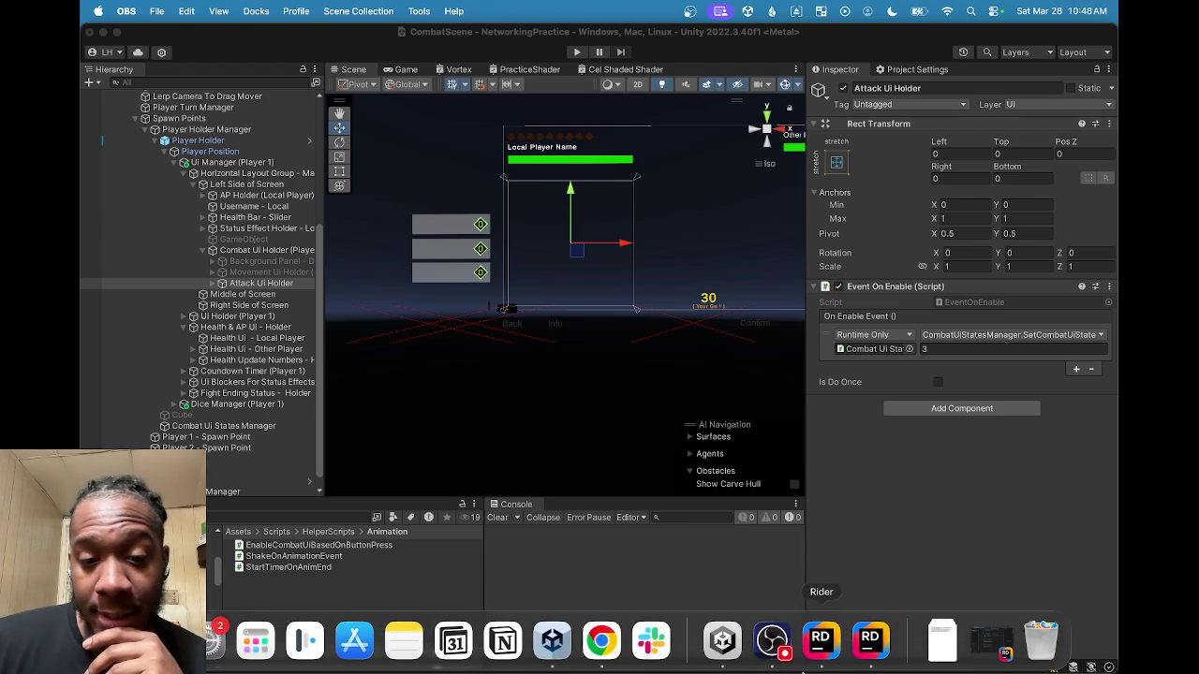
left_click(727, 645)
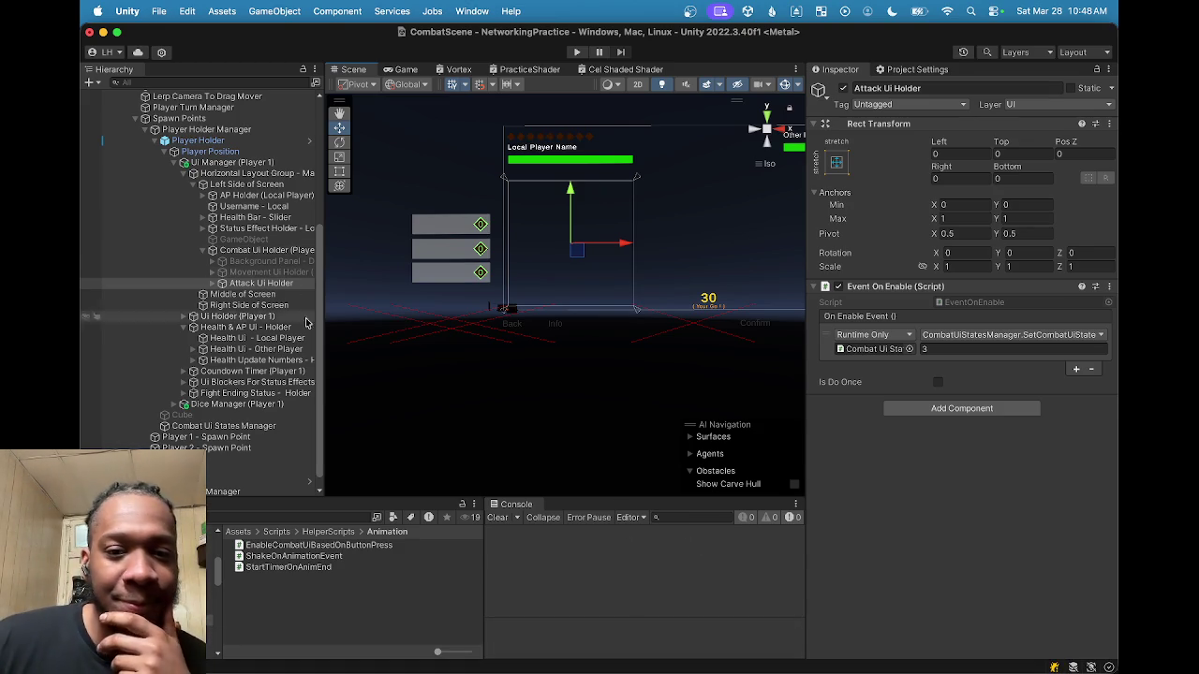
Step: Expand Attack Ui Holder to reveal Ability Buttons, Back, Info, Ability Info Panel and Confirm, then select it
left_click(216, 283)
left_click(211, 283)
left_click(212, 285)
left_click(212, 284)
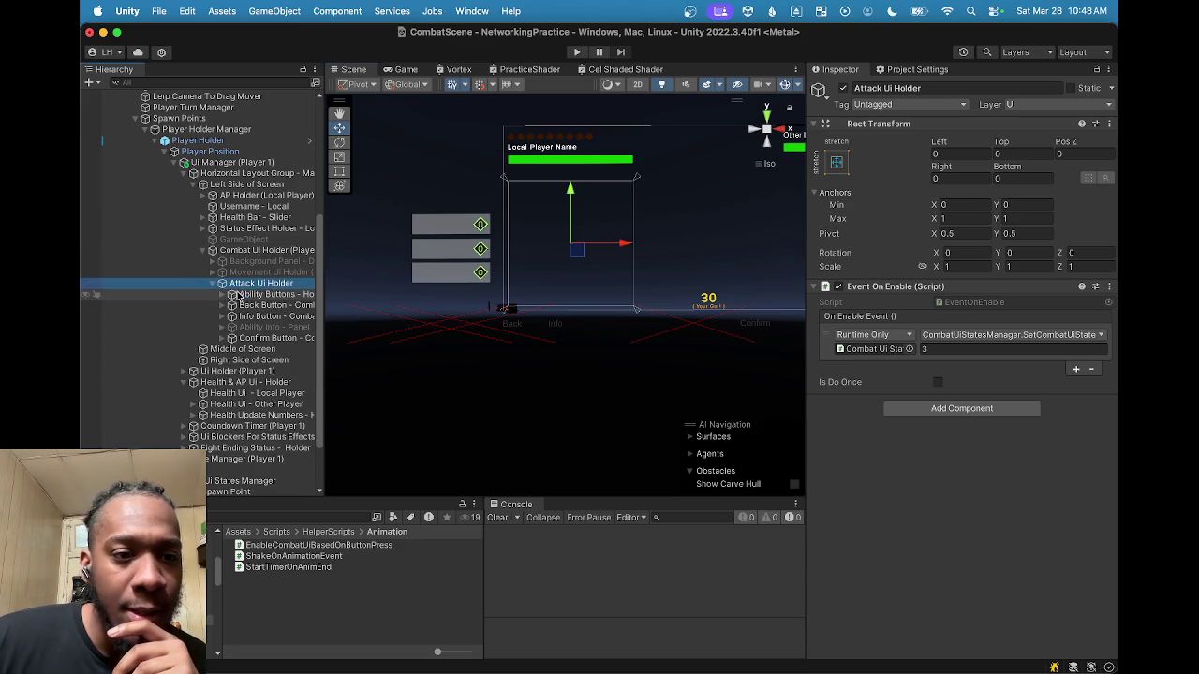
left_click(267, 294)
left_click(280, 306)
left_click(267, 284)
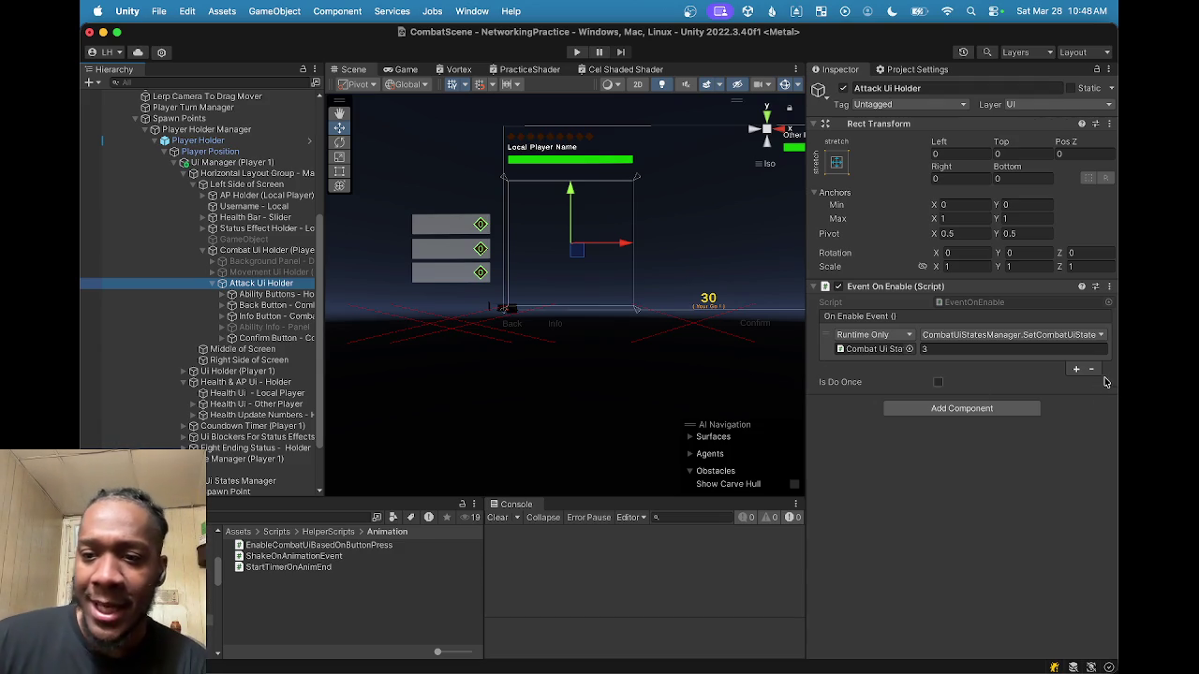
Step: Paste the copied Vertical Layout Group onto Attack Ui Holder as a new component, below Event On Enable
left_click(1110, 286)
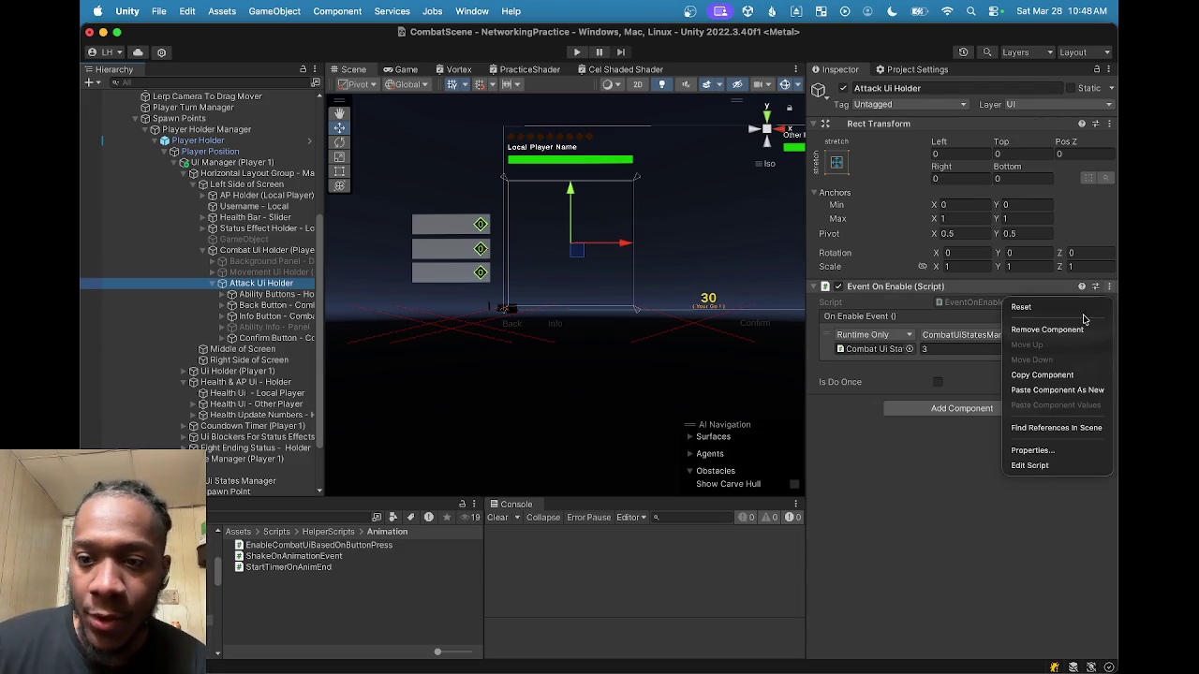
left_click(1052, 389)
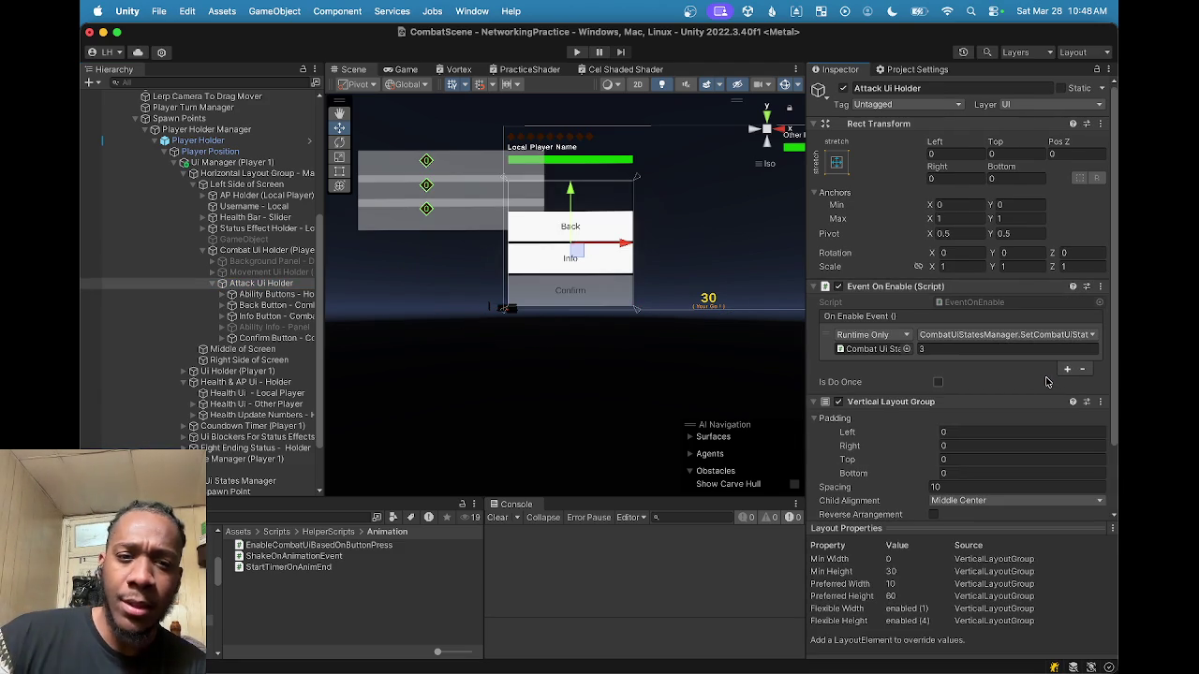
scroll(1039, 382, "down", 2)
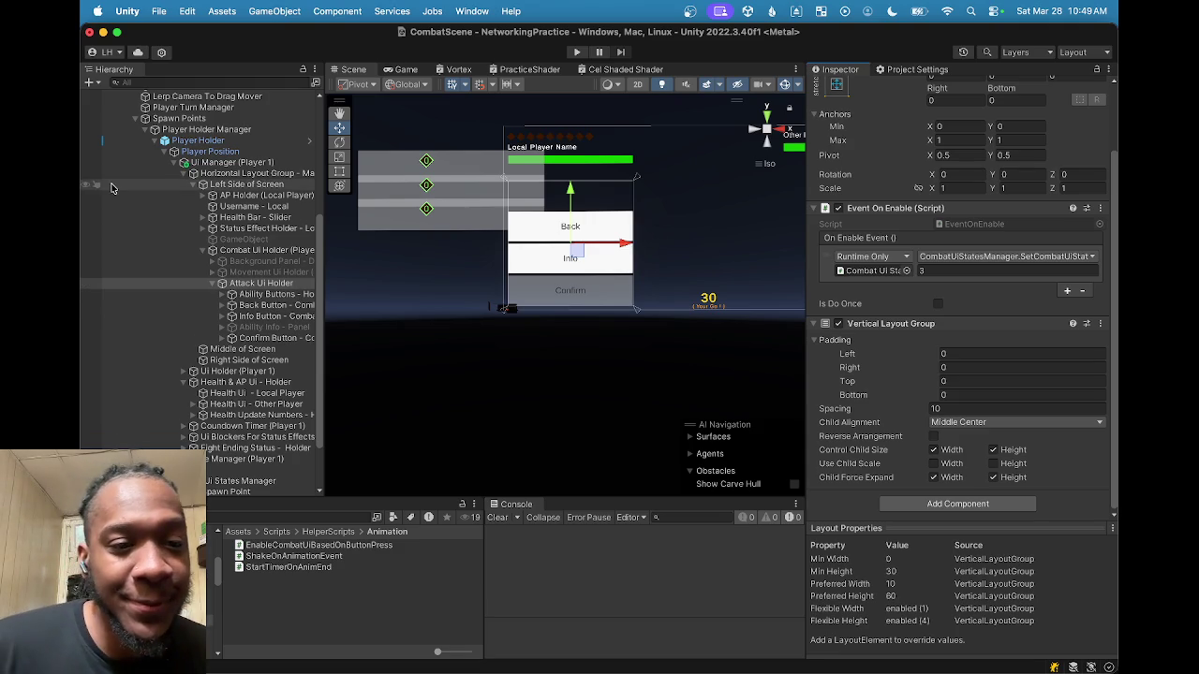
left_click(251, 296)
left_click(261, 305)
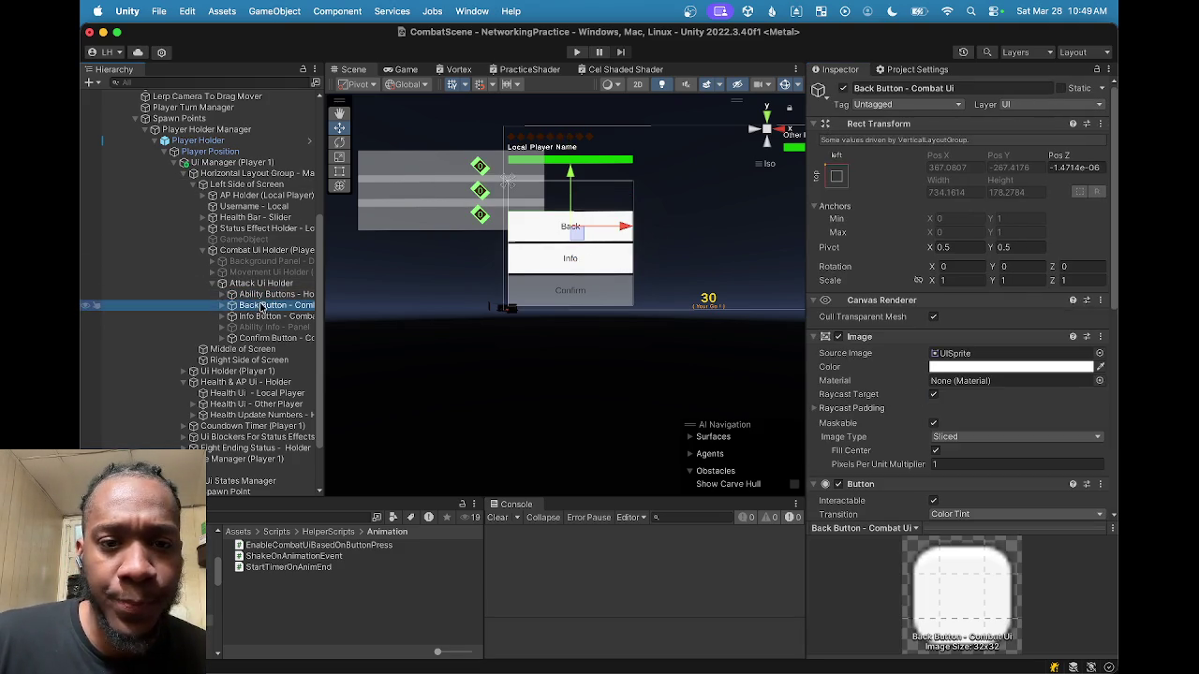
left_click(264, 316)
left_click(269, 284)
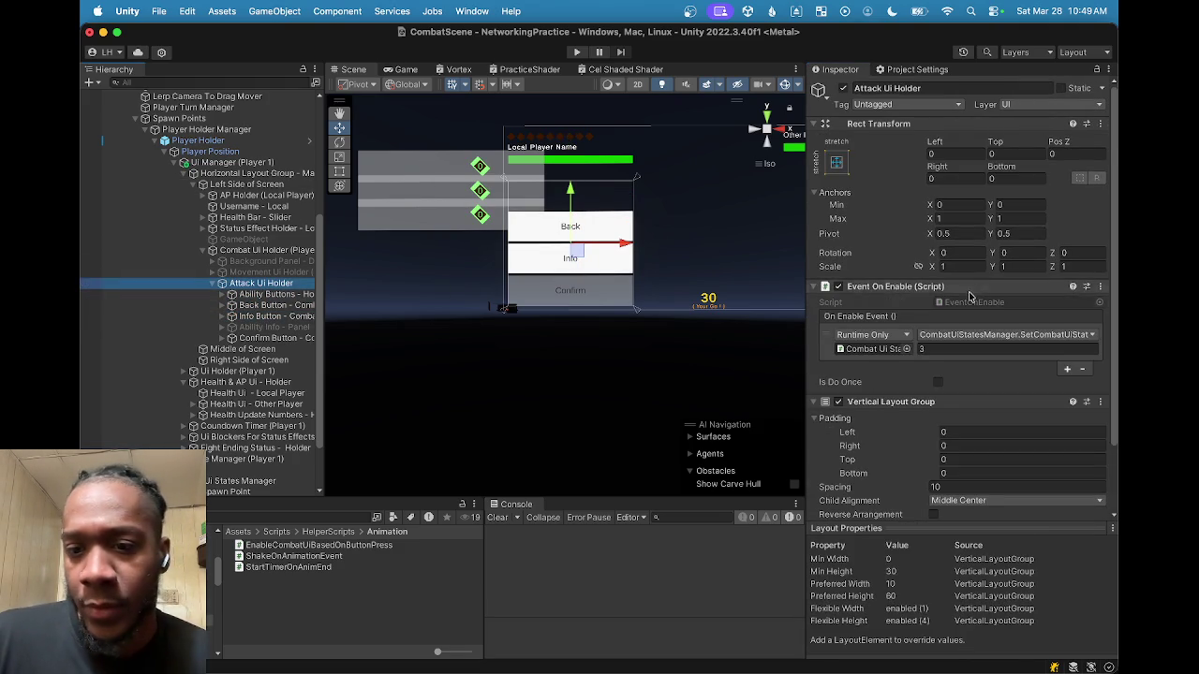
scroll(946, 309, "down", 2)
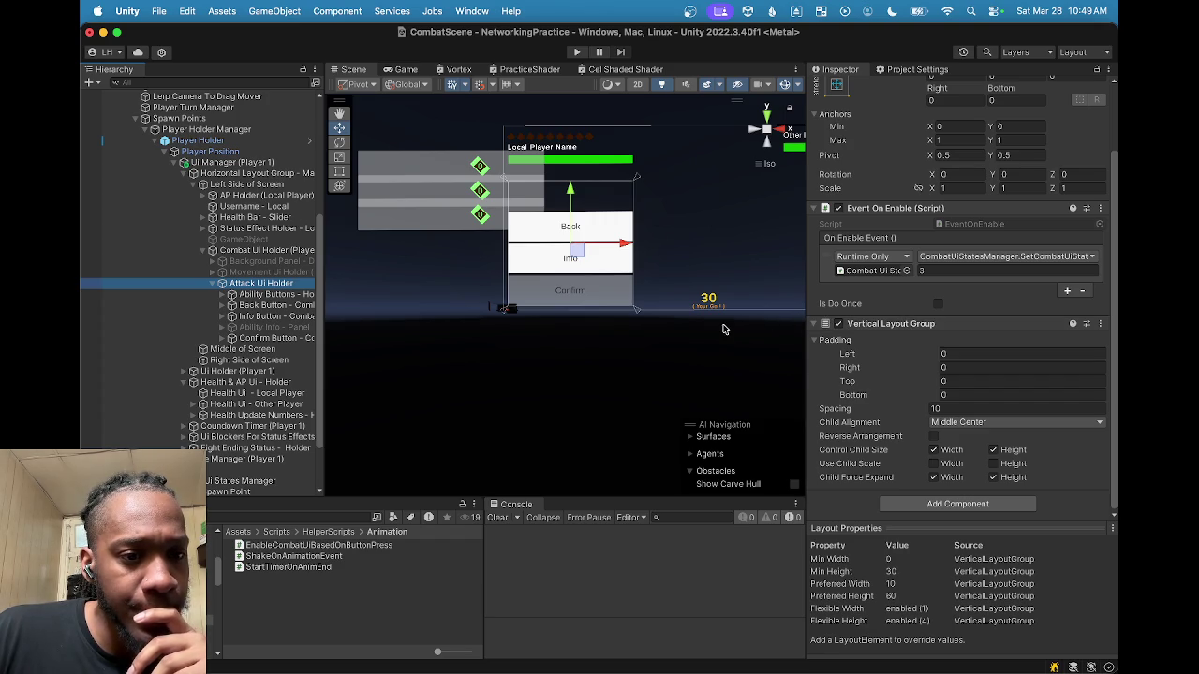
left_click(281, 295)
left_click(276, 306)
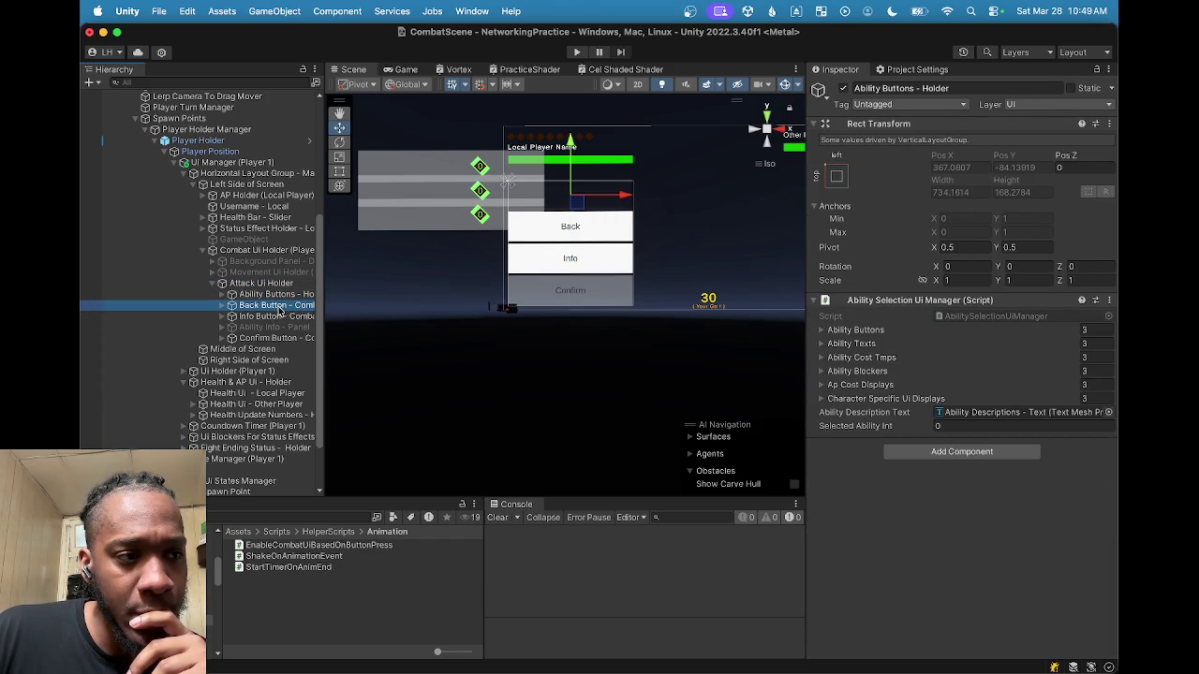
left_click(276, 318)
left_click(271, 295)
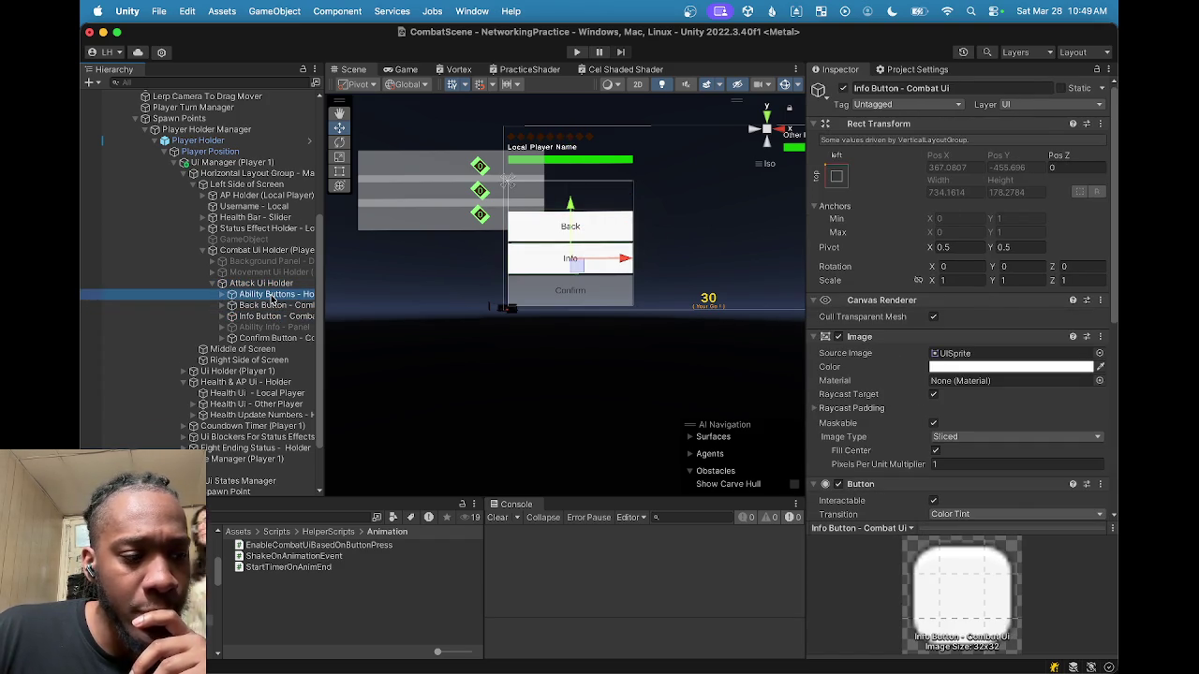
key("Up")
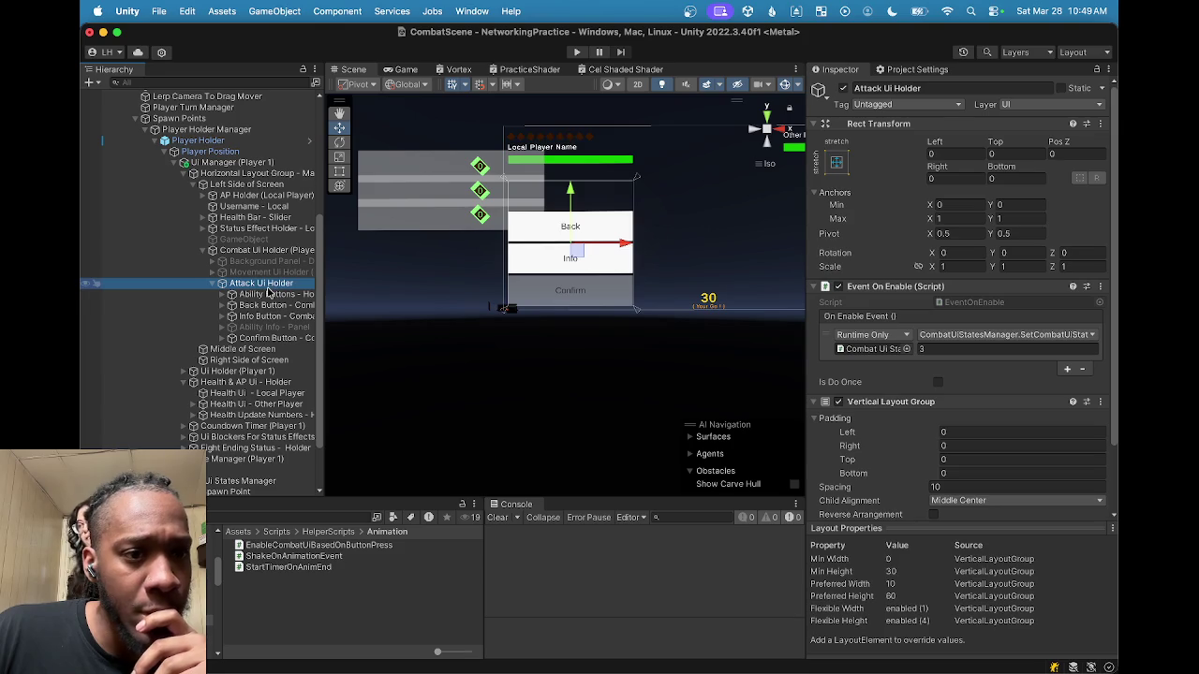
key("Down")
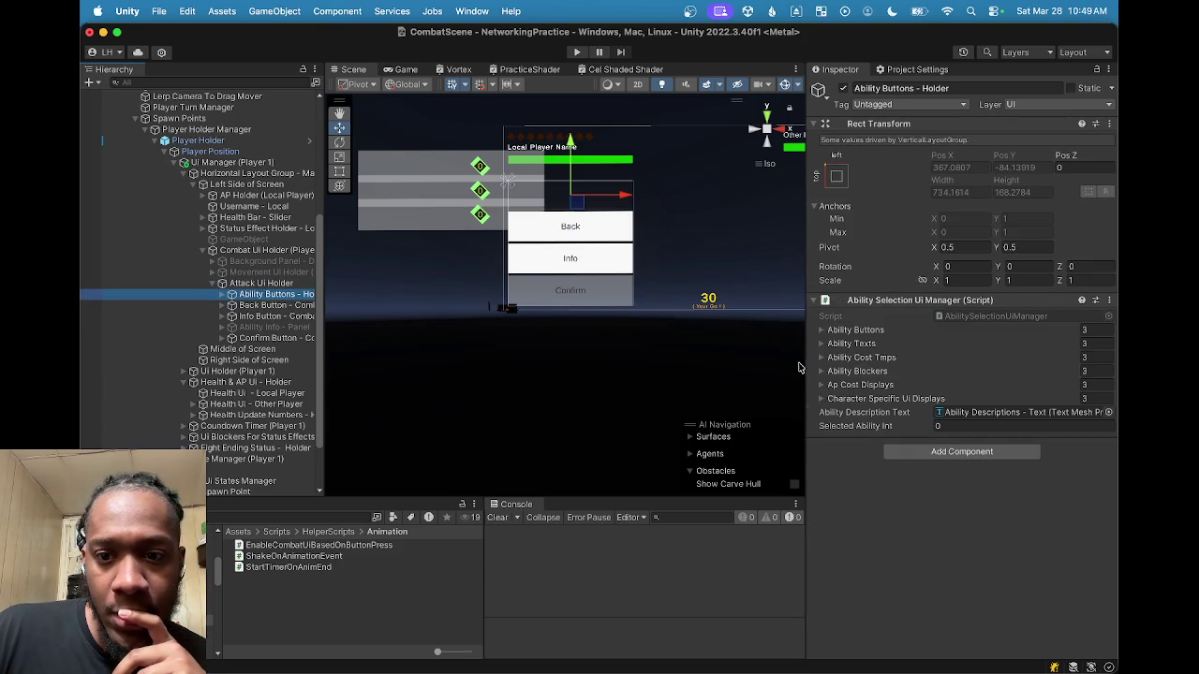
left_click(277, 283)
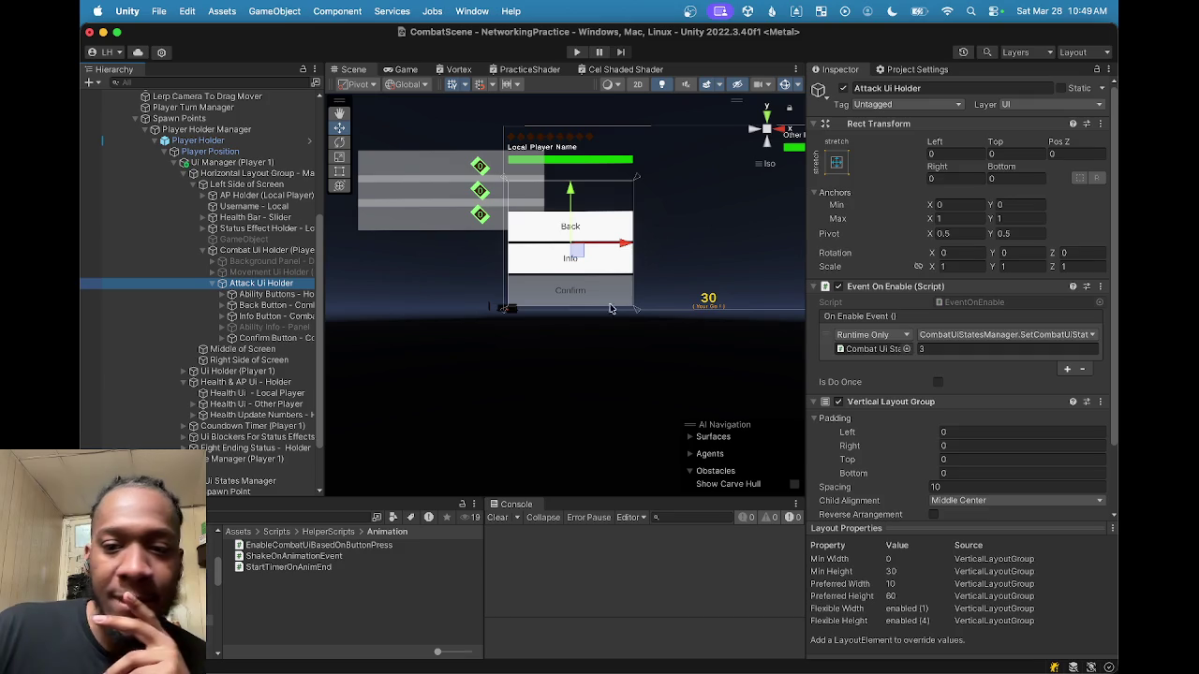
scroll(974, 421, "down", 3)
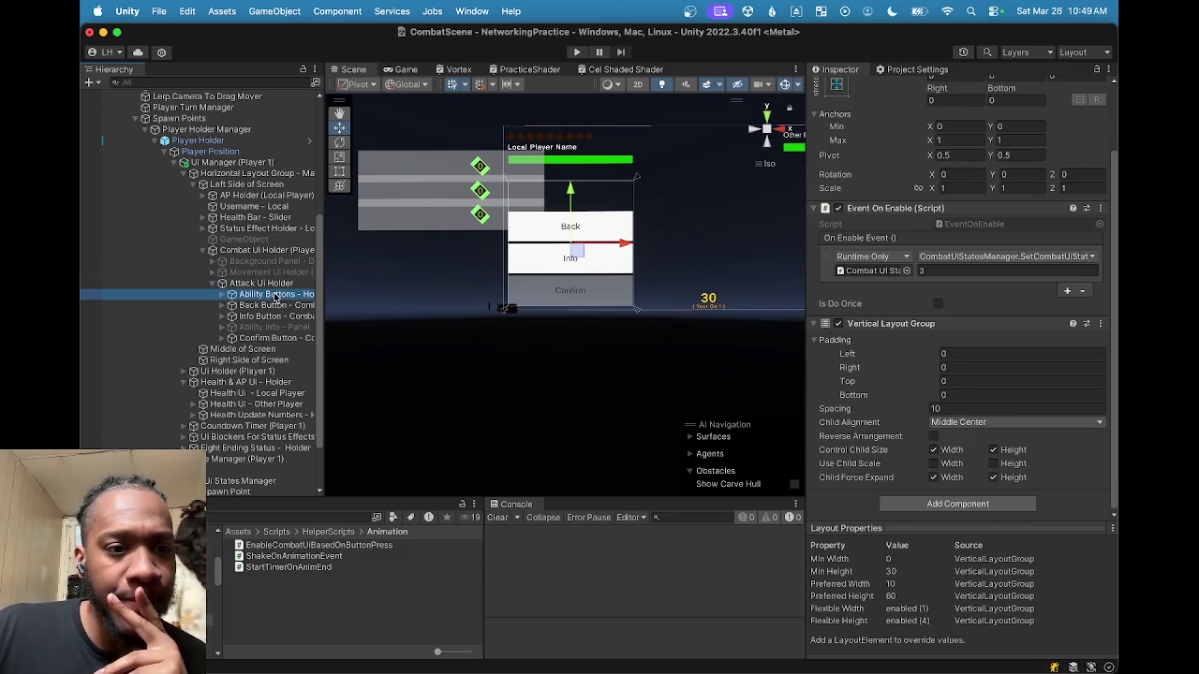
left_click(275, 295)
left_click(271, 307)
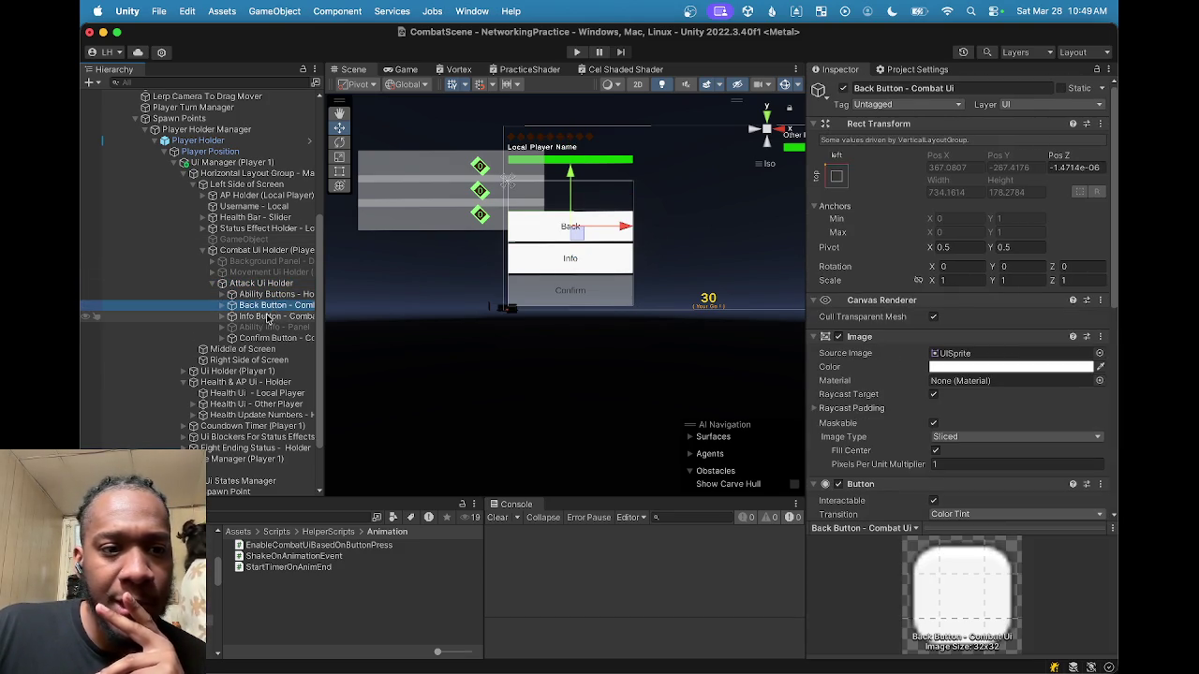
left_click(258, 296)
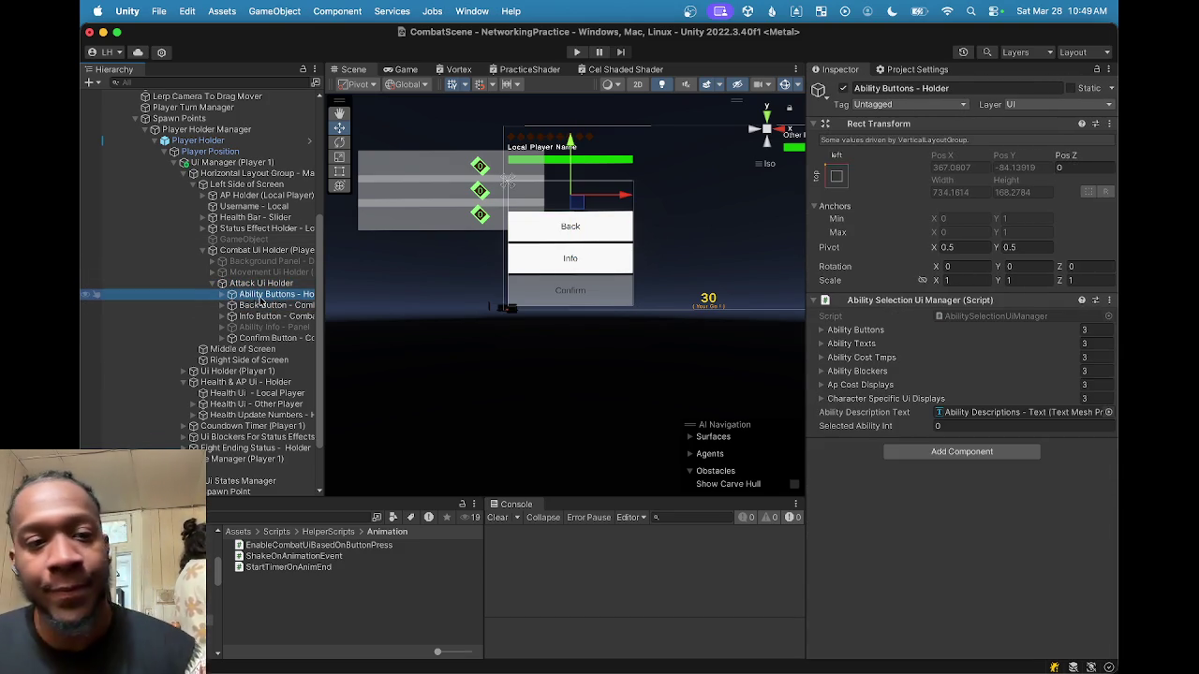
left_click(251, 305)
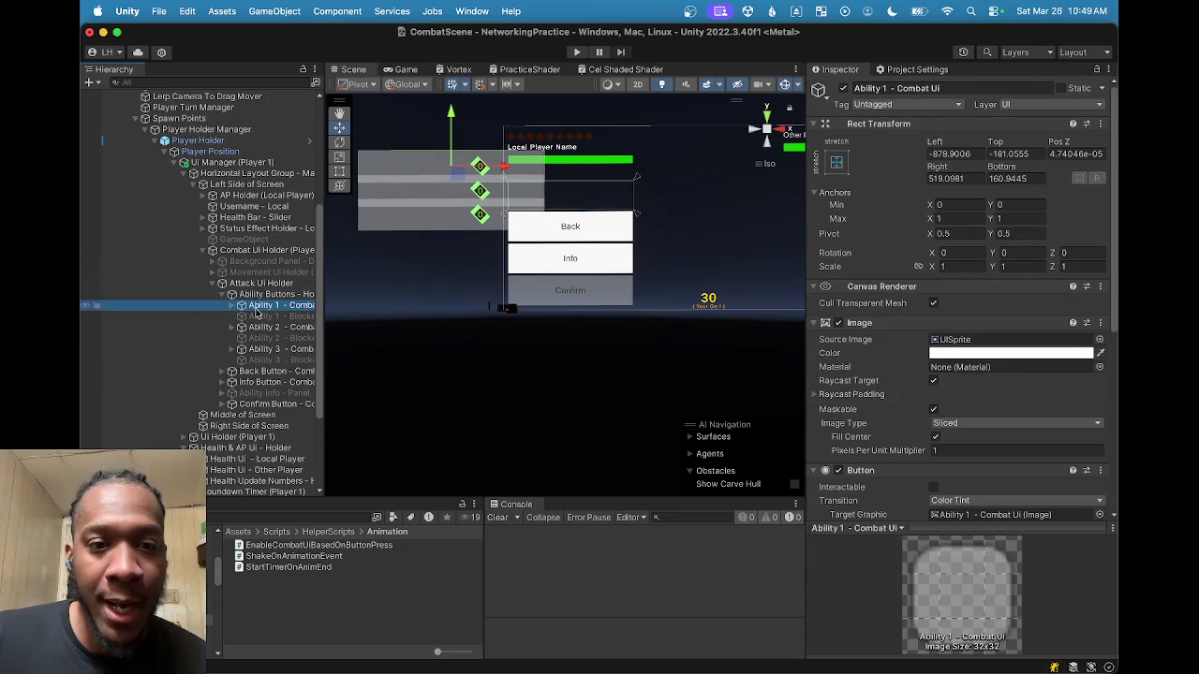
left_click(267, 294)
left_click(224, 296)
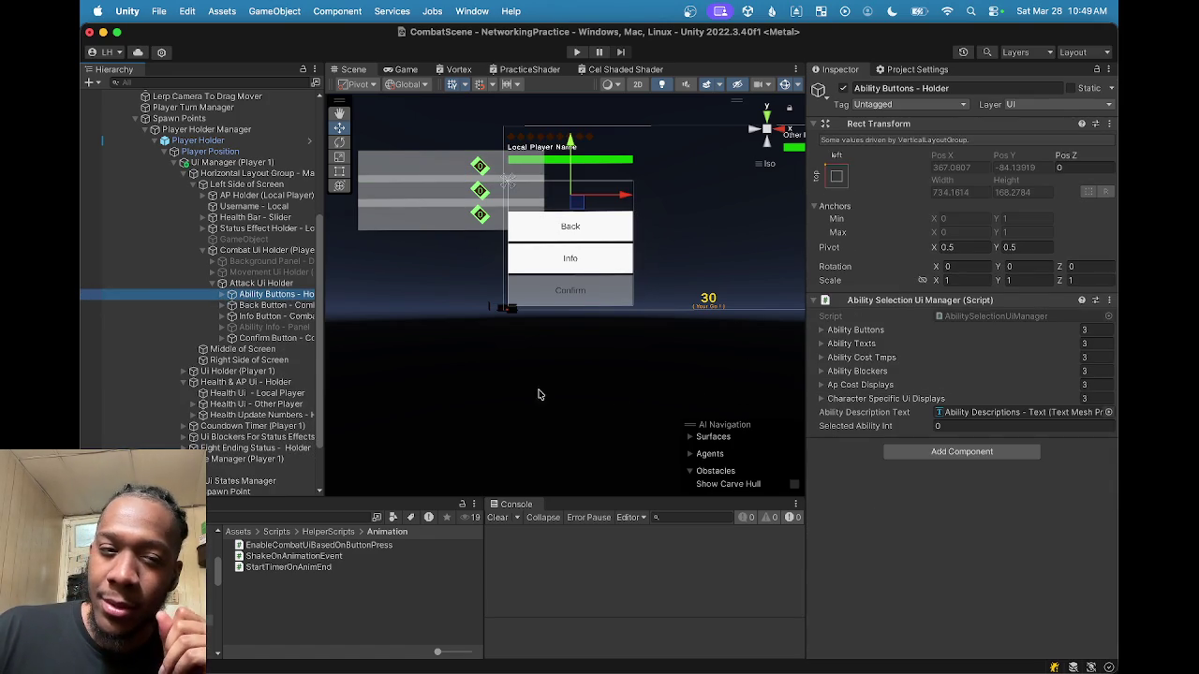
left_click(269, 284)
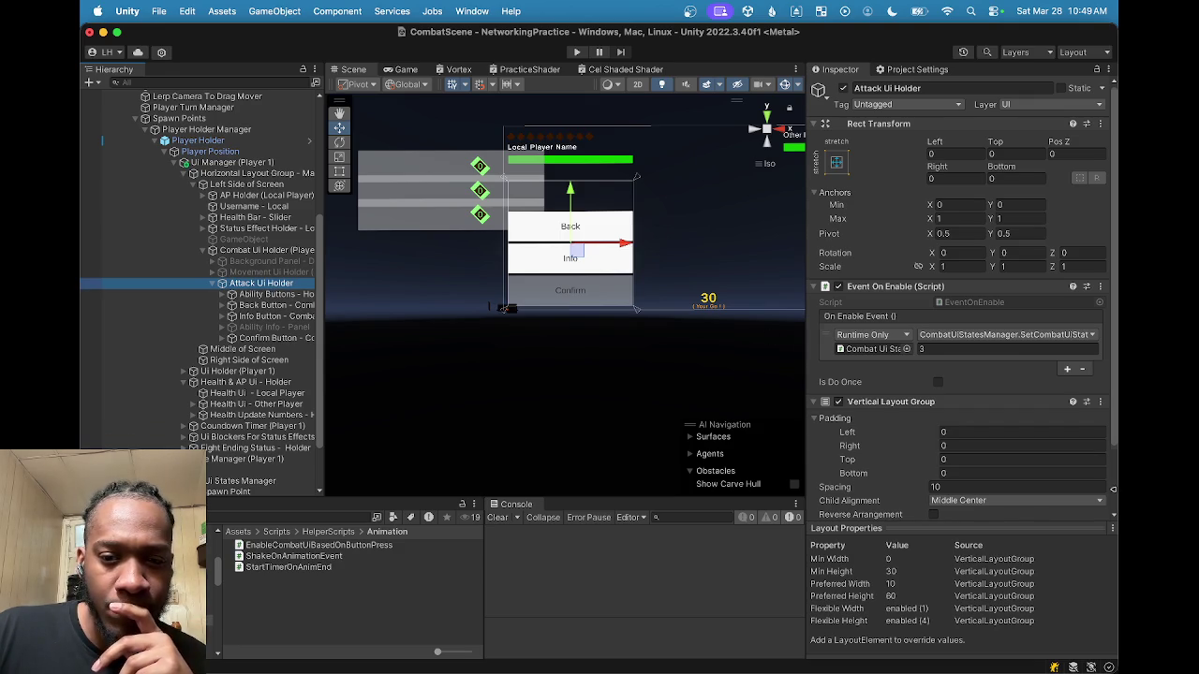
scroll(1049, 398, "down", 3)
left_click(277, 295)
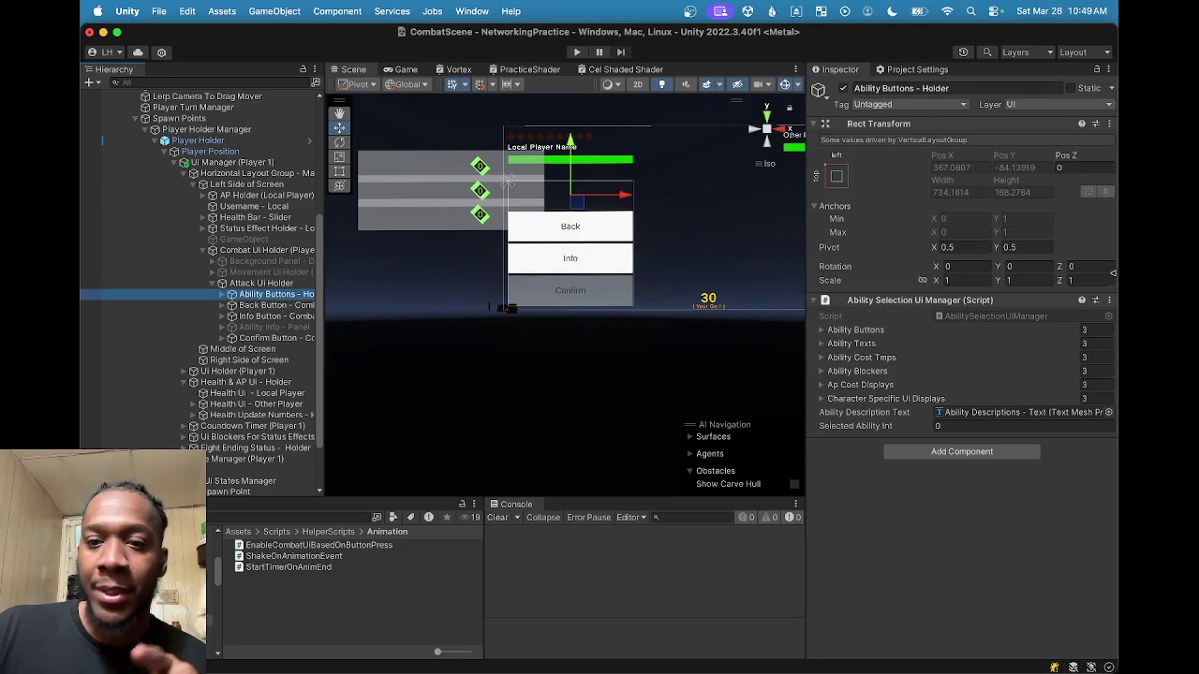
left_click(253, 282)
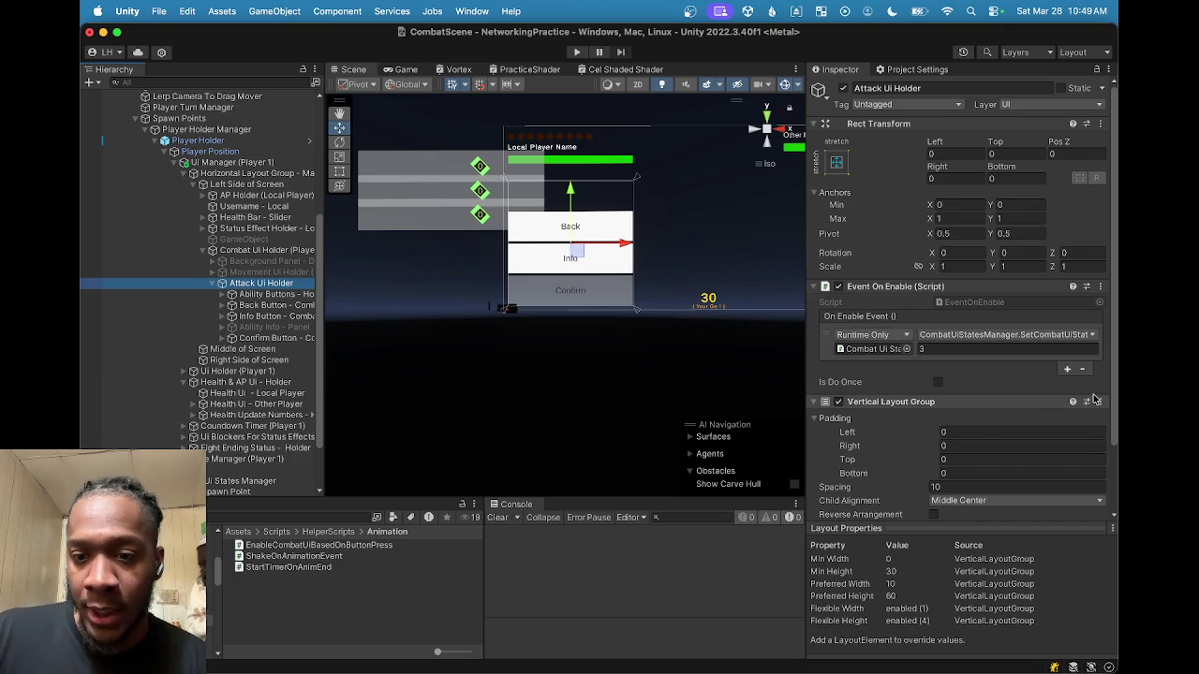
left_click(237, 296)
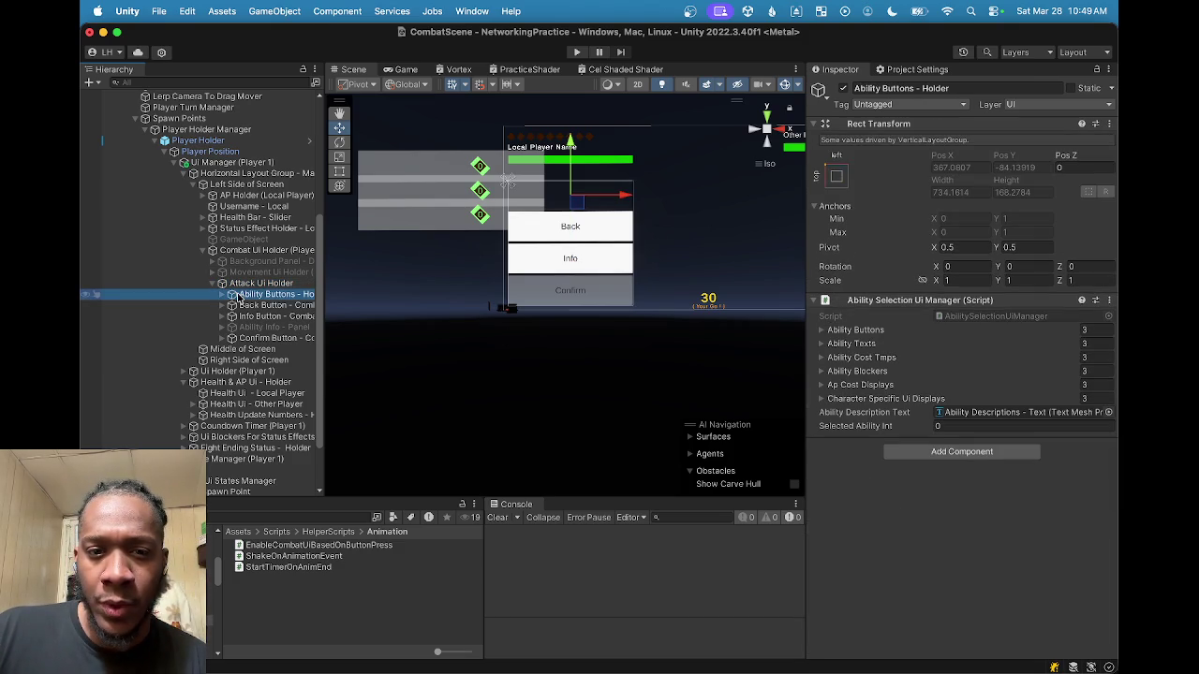
Step: Paste the Vertical Layout Group onto Ability Buttons - Holder and compare it with Attack Ui Holder
left_click(1110, 301)
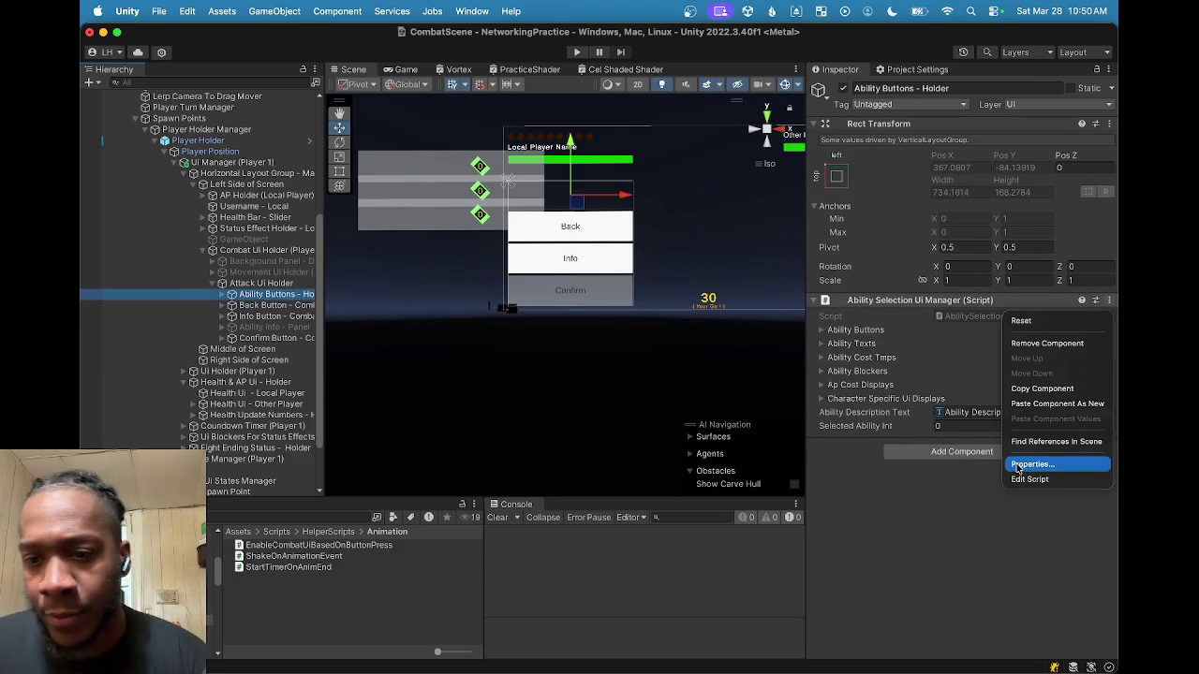
left_click(1047, 404)
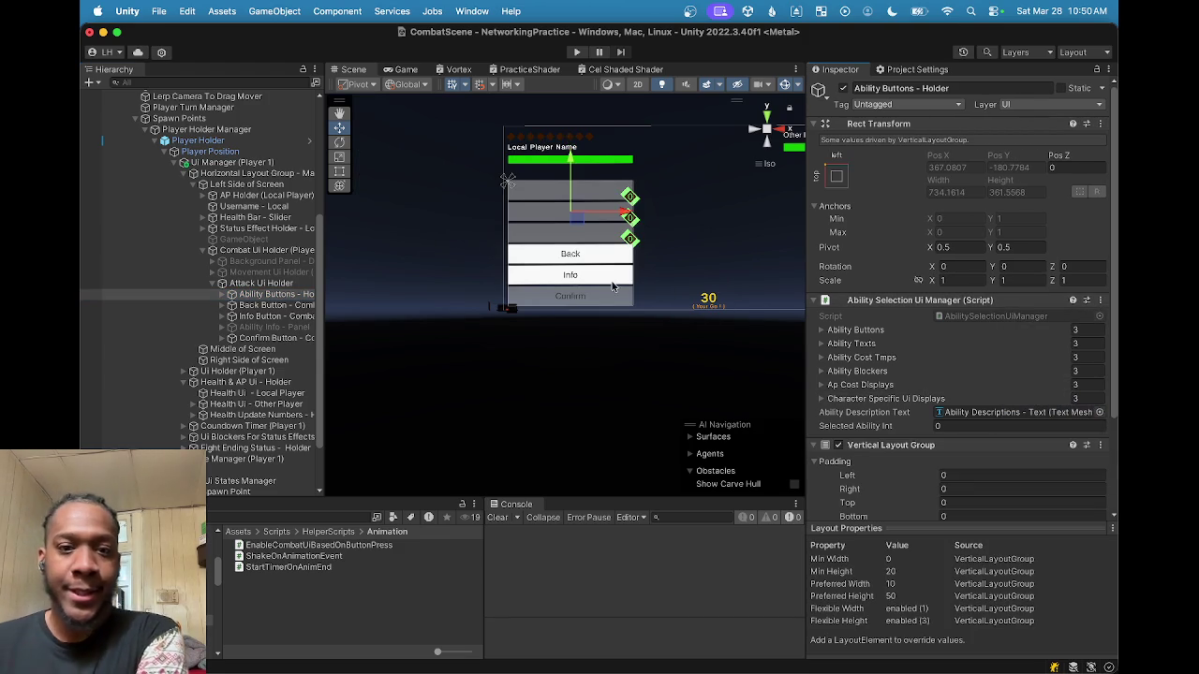
left_click(284, 284)
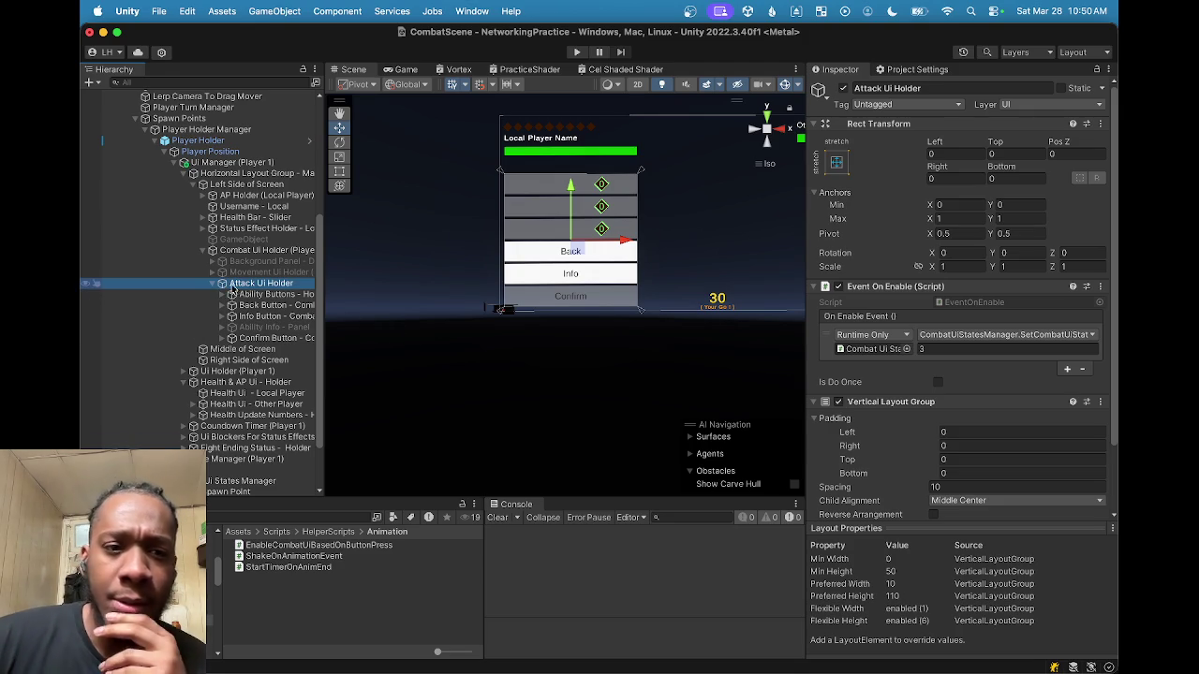
left_click(278, 296)
double_click(278, 296)
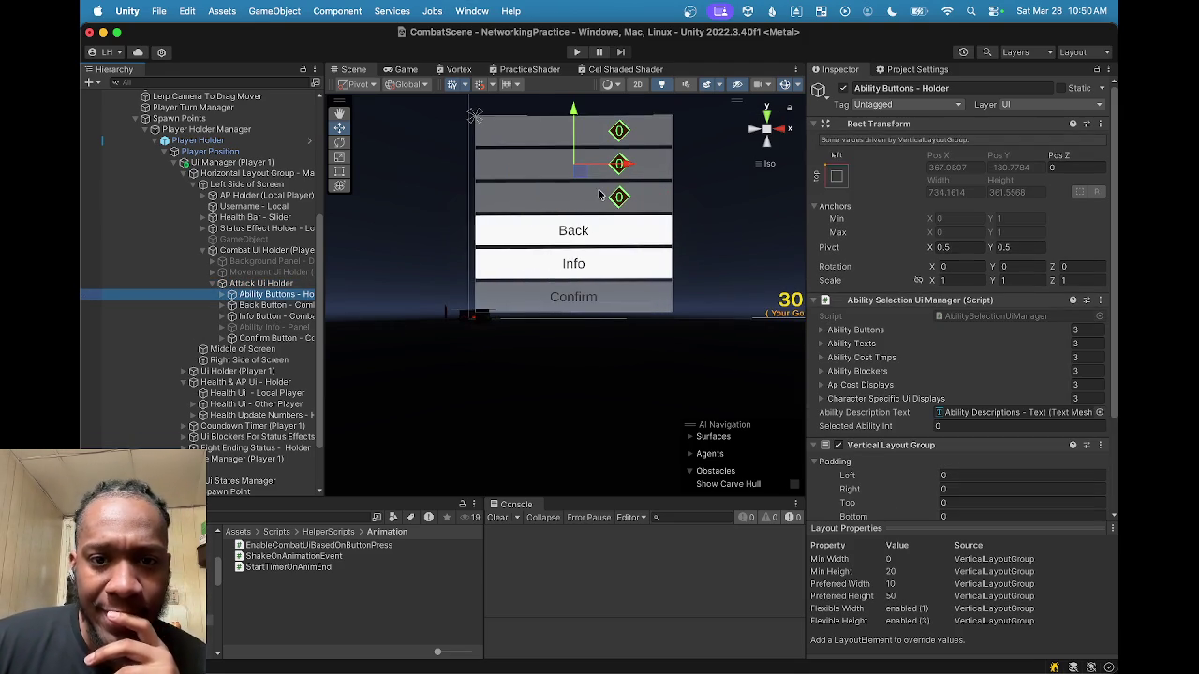
left_click(222, 294)
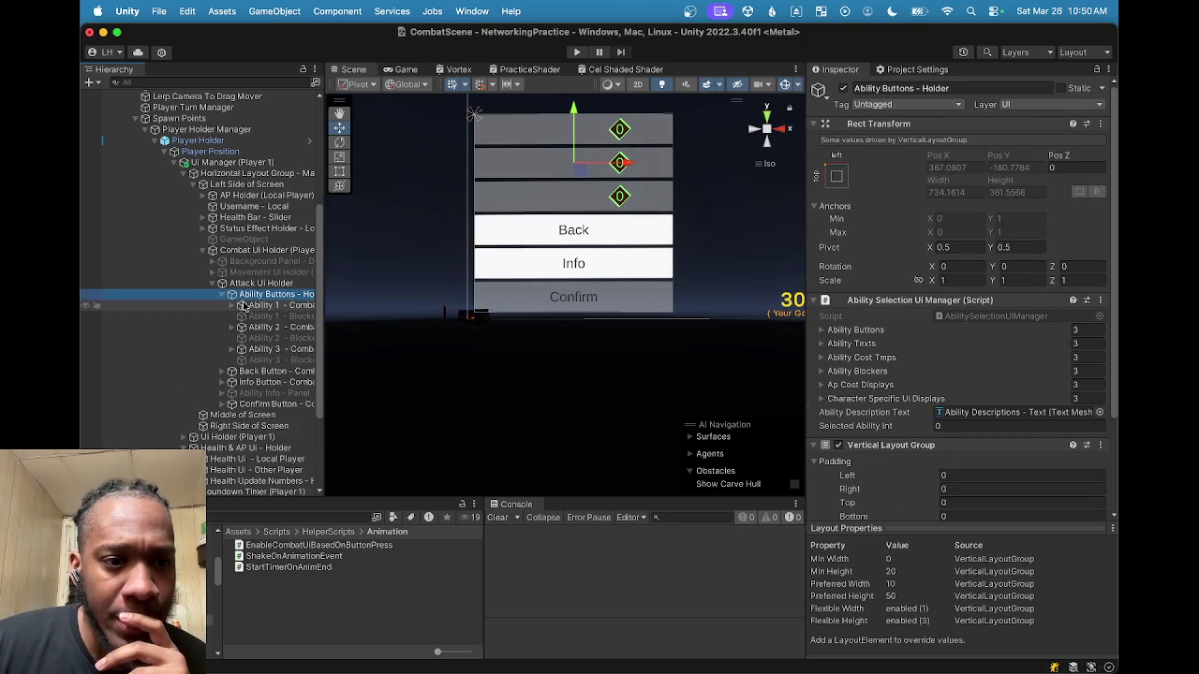
left_click(247, 307)
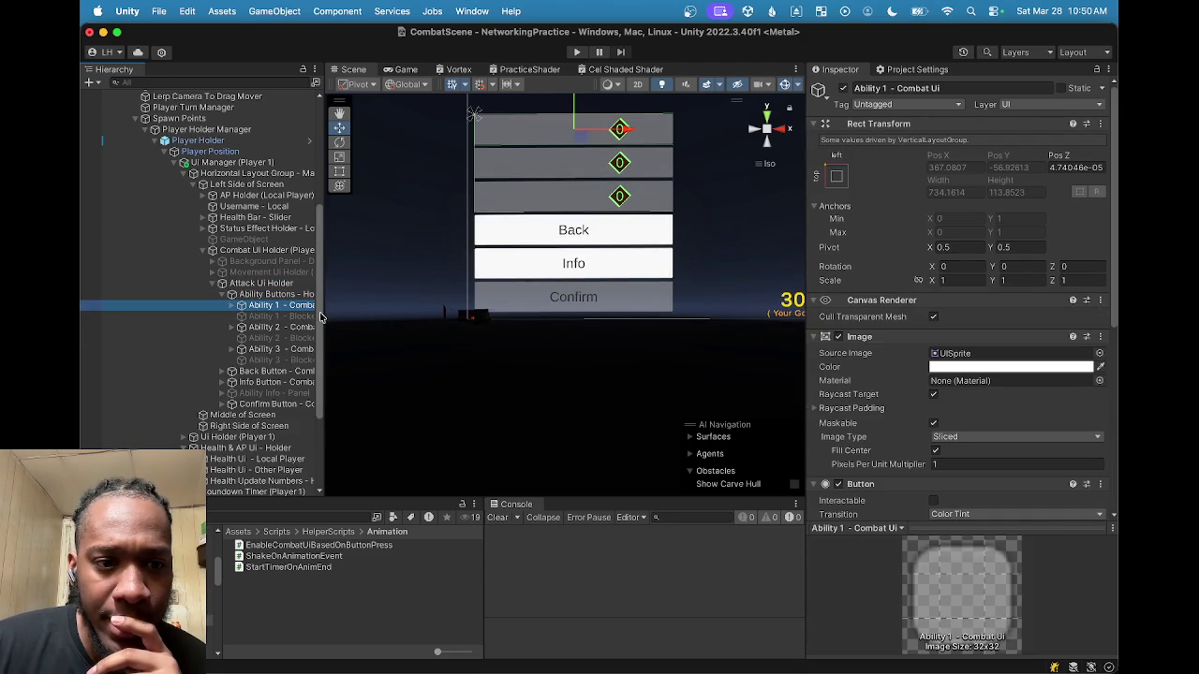
left_click_drag(322, 311, 380, 315)
left_click(274, 317)
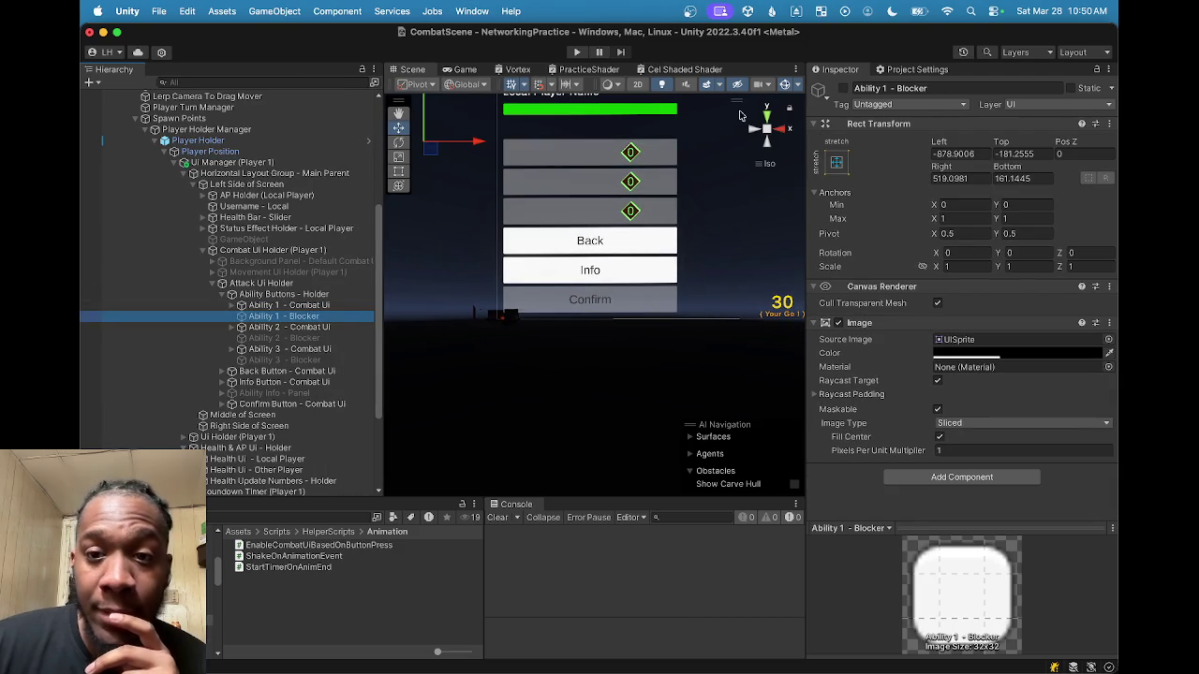
left_click(846, 89)
left_click(846, 89)
left_click(845, 89)
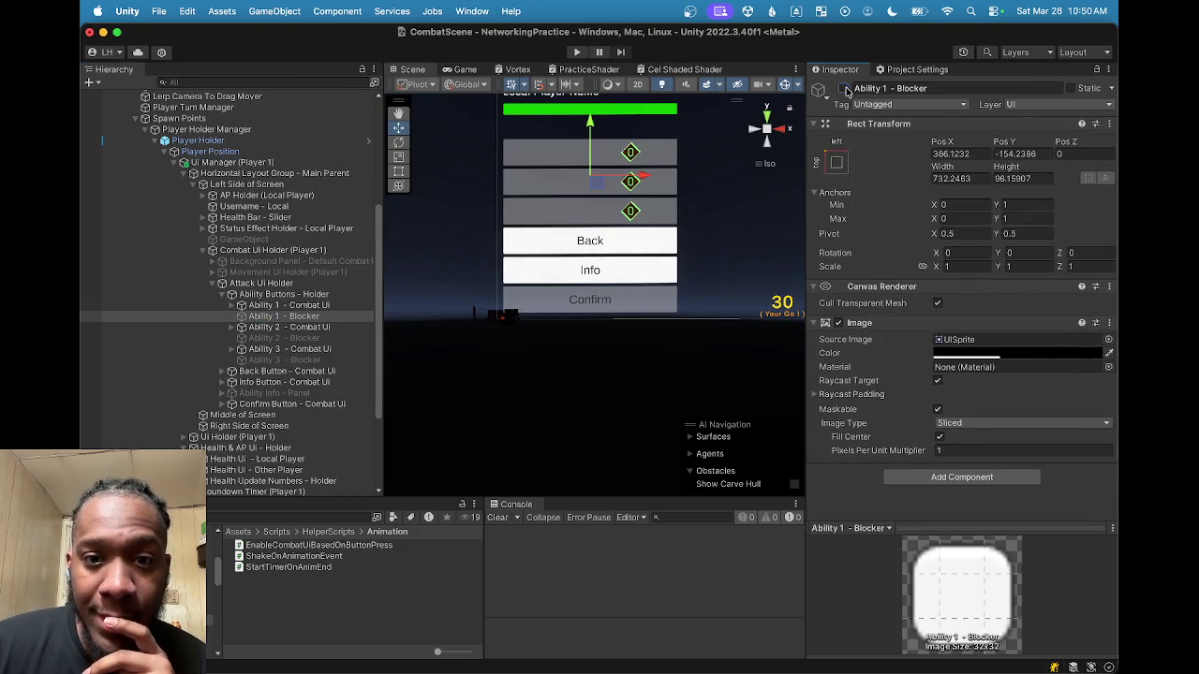
left_click(845, 89)
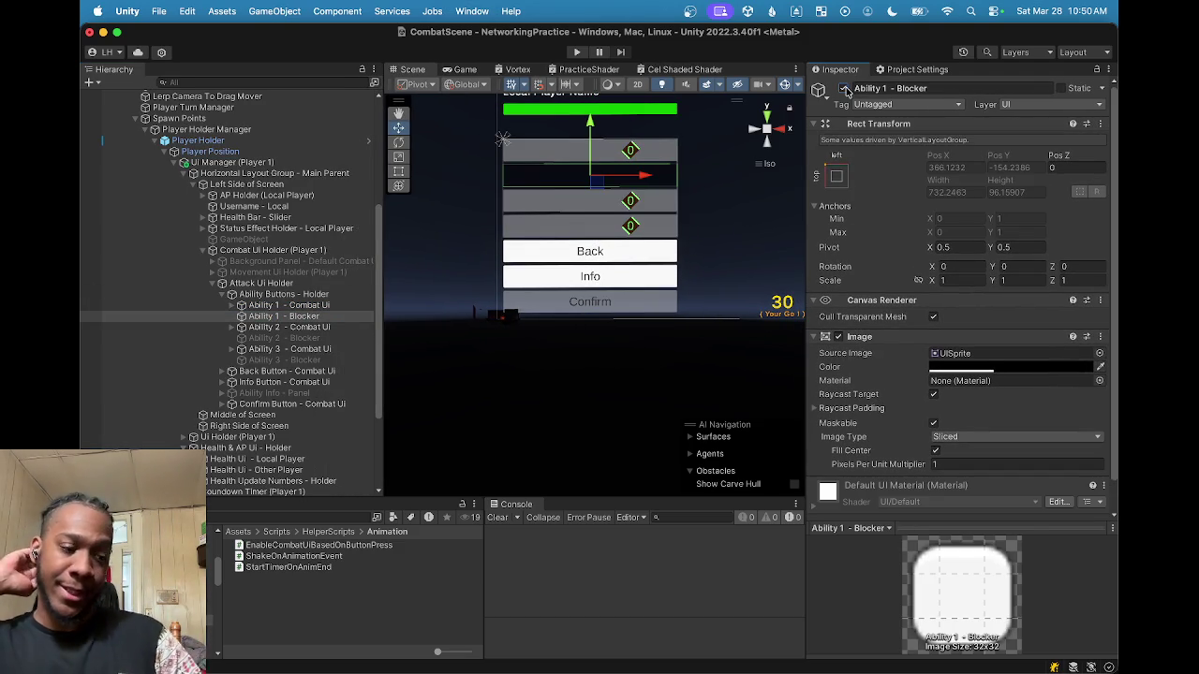
left_click(845, 89)
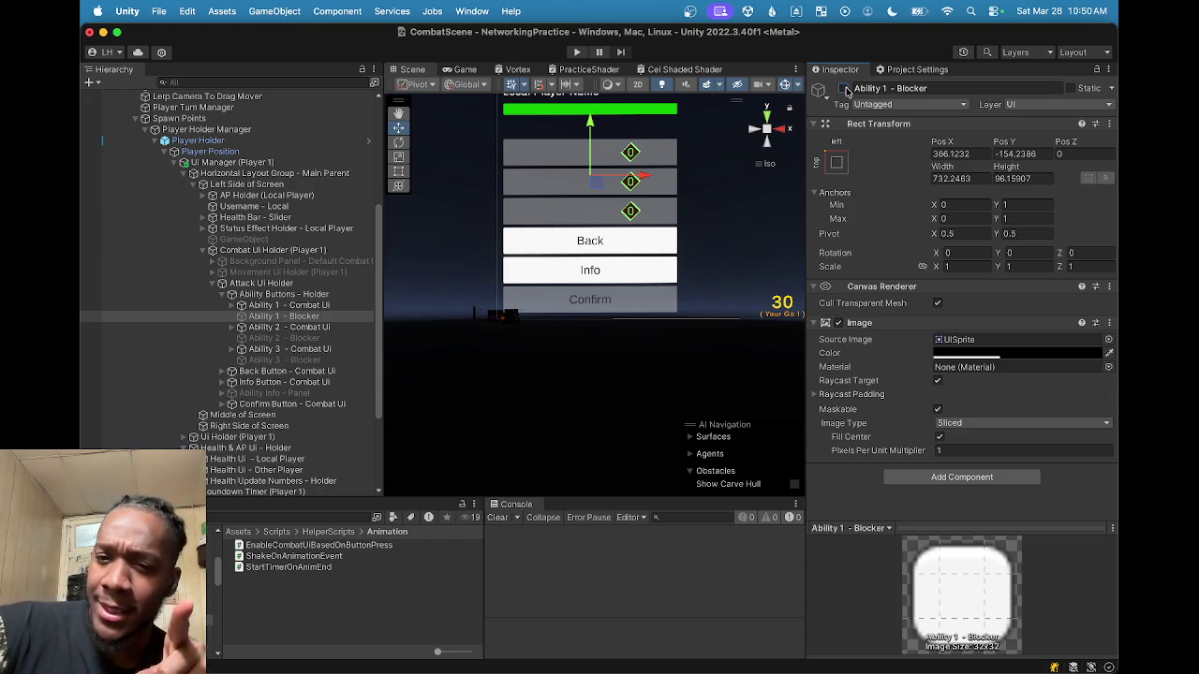
left_click(844, 89)
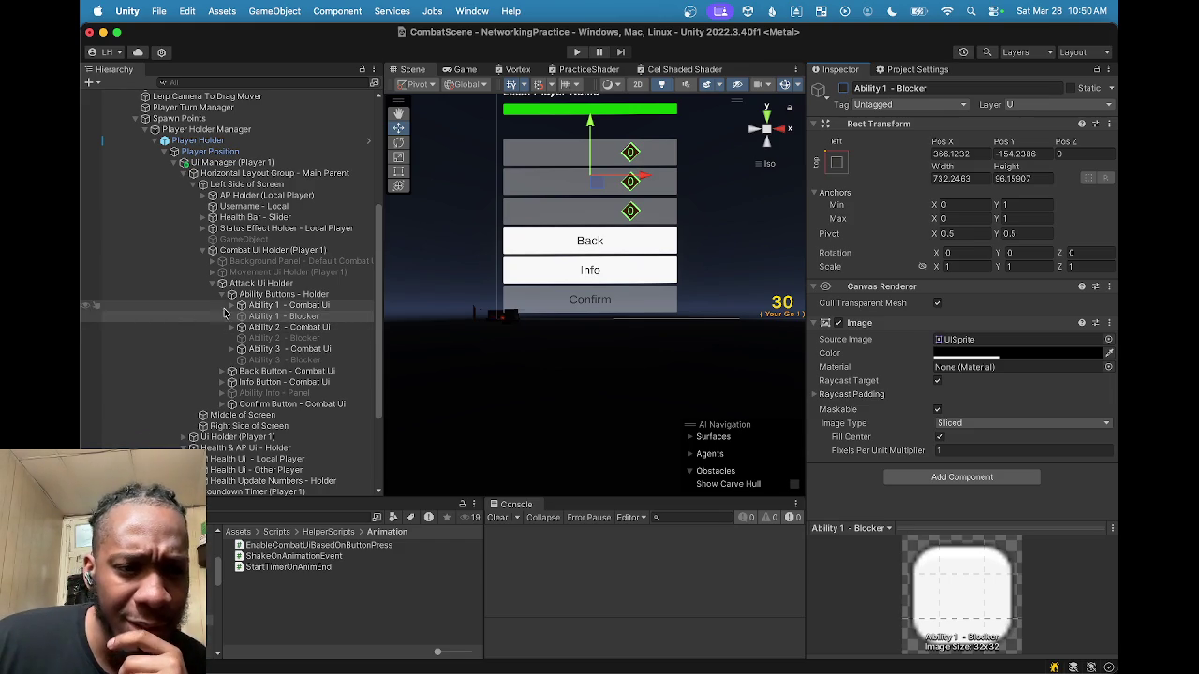
Step: Make Ability 1 - Blocker a child of Ability 1 - Combat Ui with stretch-stretch anchors
left_click(274, 307)
left_click(232, 307)
left_click(233, 306)
left_click_drag(242, 321, 272, 306)
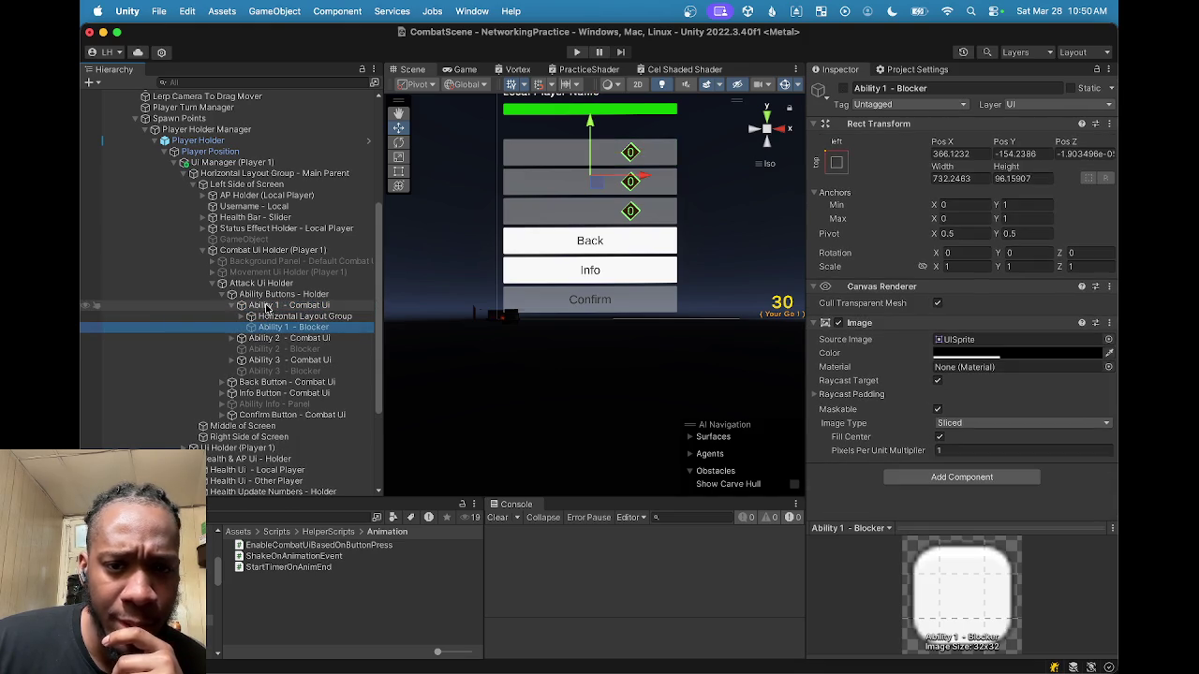
left_click(844, 89)
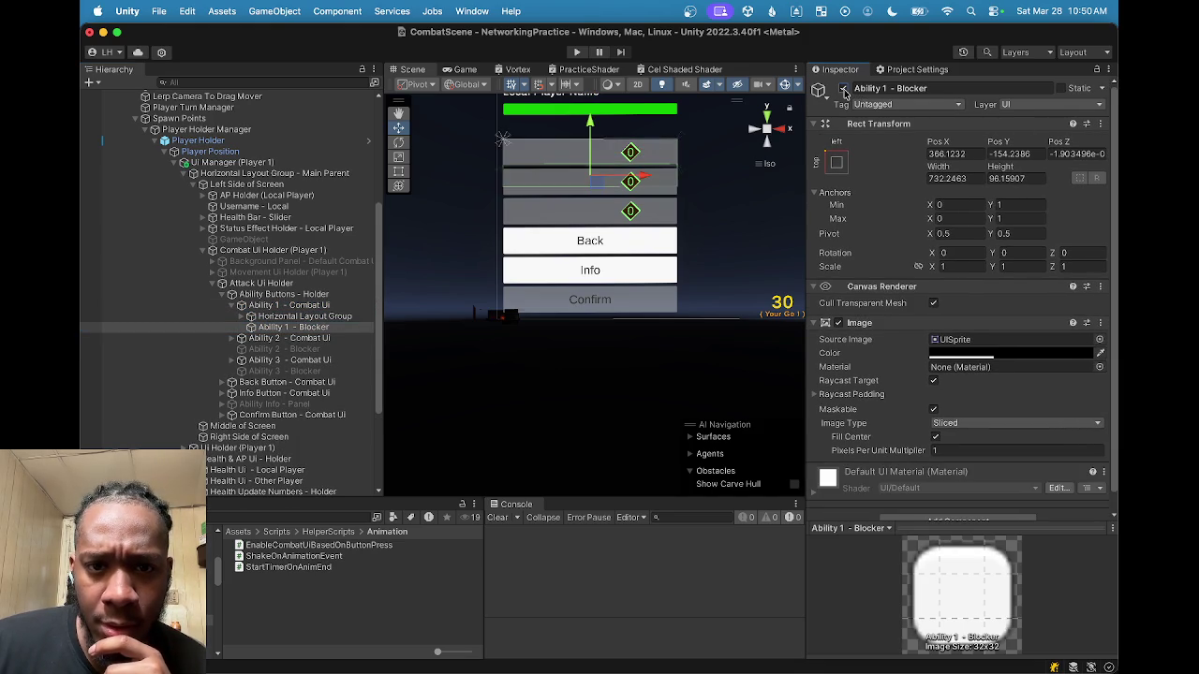
left_click(830, 167)
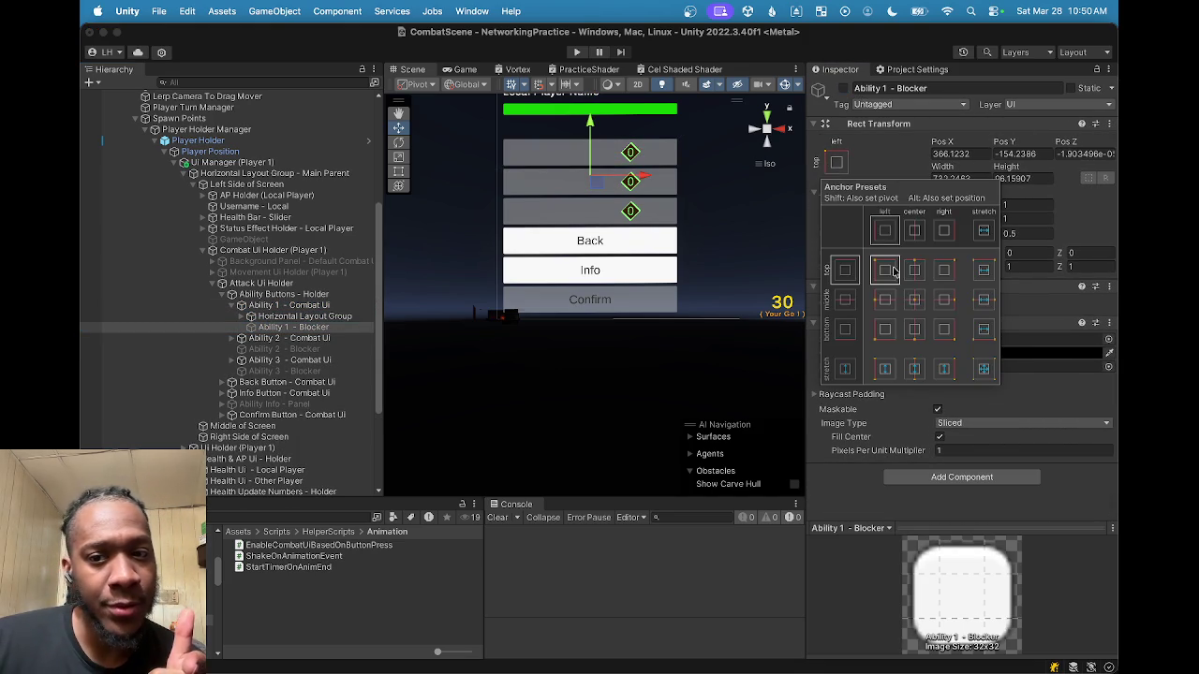
left_click(981, 373)
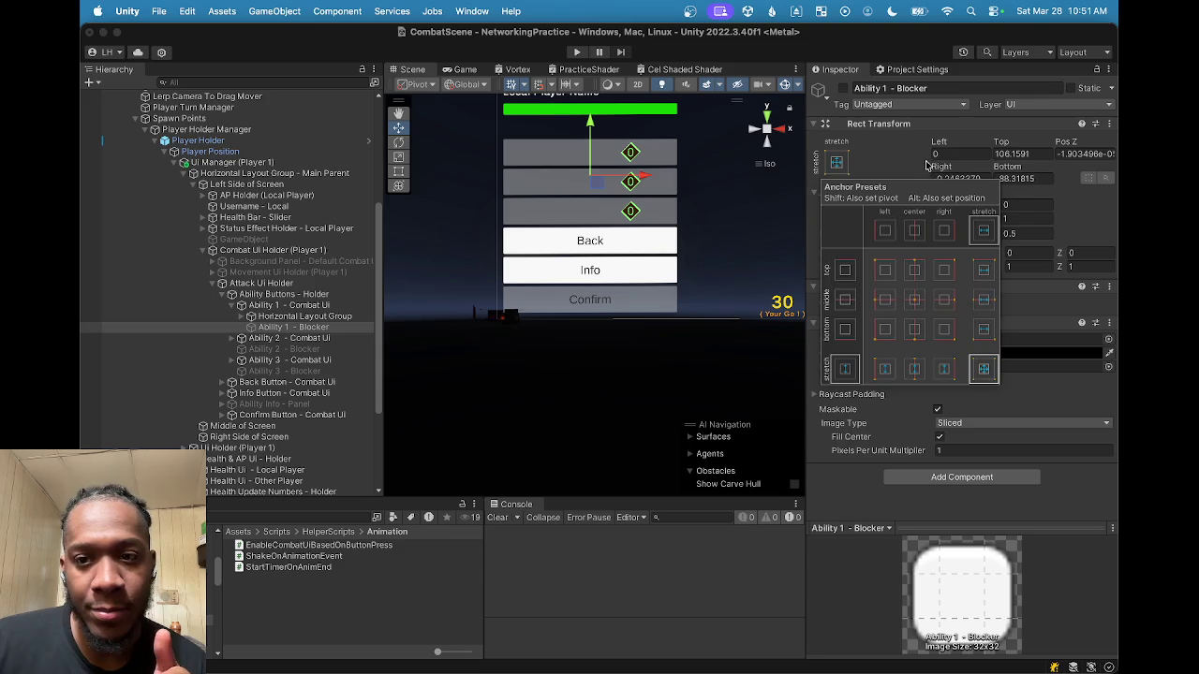
Step: Set the blocker's Left, Top, Right, Bottom and Pos Z to 0, then switch it on
left_click(1019, 153)
type("0")
left_click(944, 177)
type("0")
key("Tab")
type("0")
left_click(1077, 153)
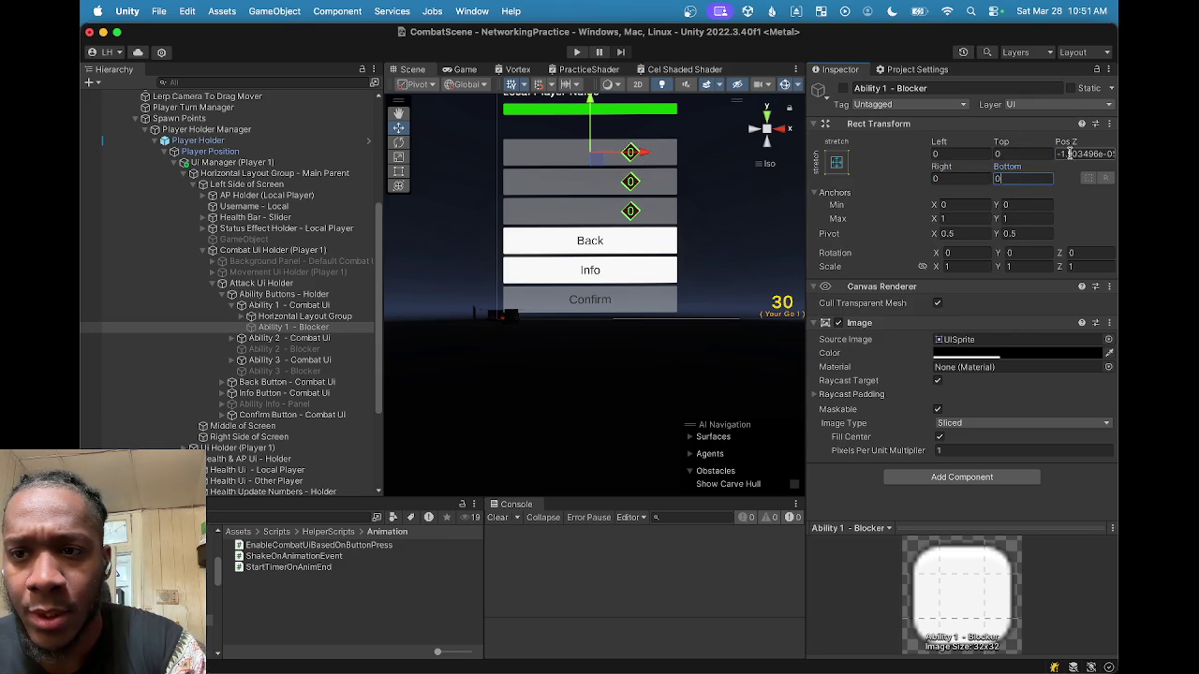
type("0")
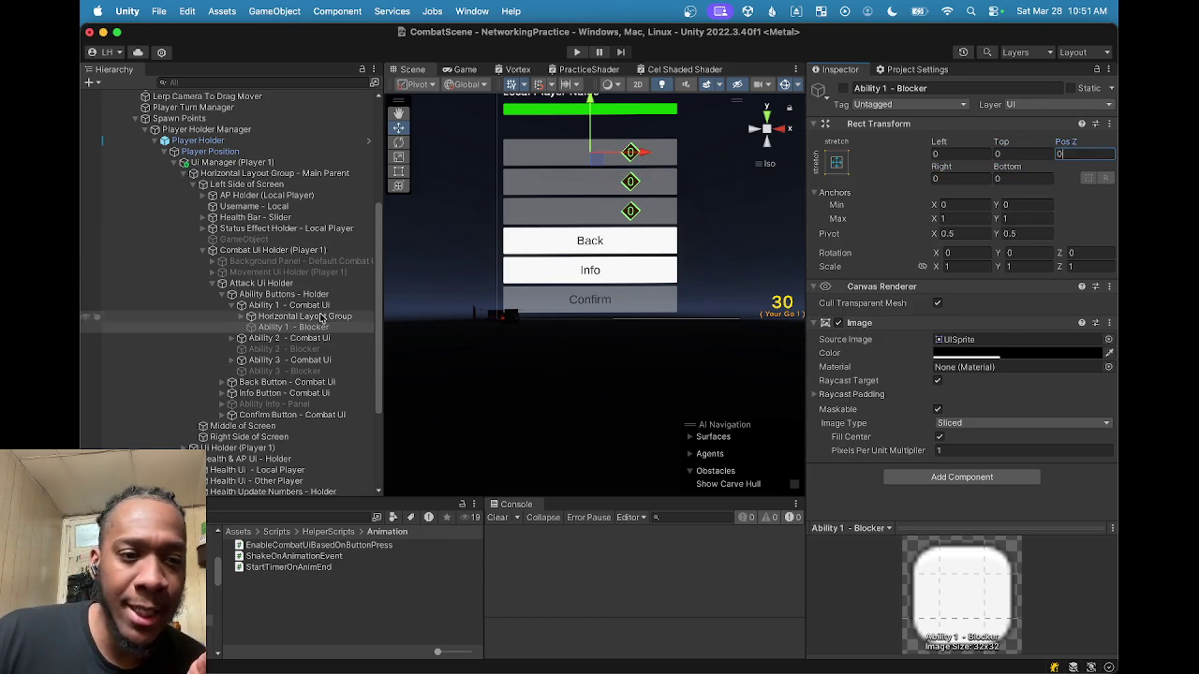
left_click(844, 89)
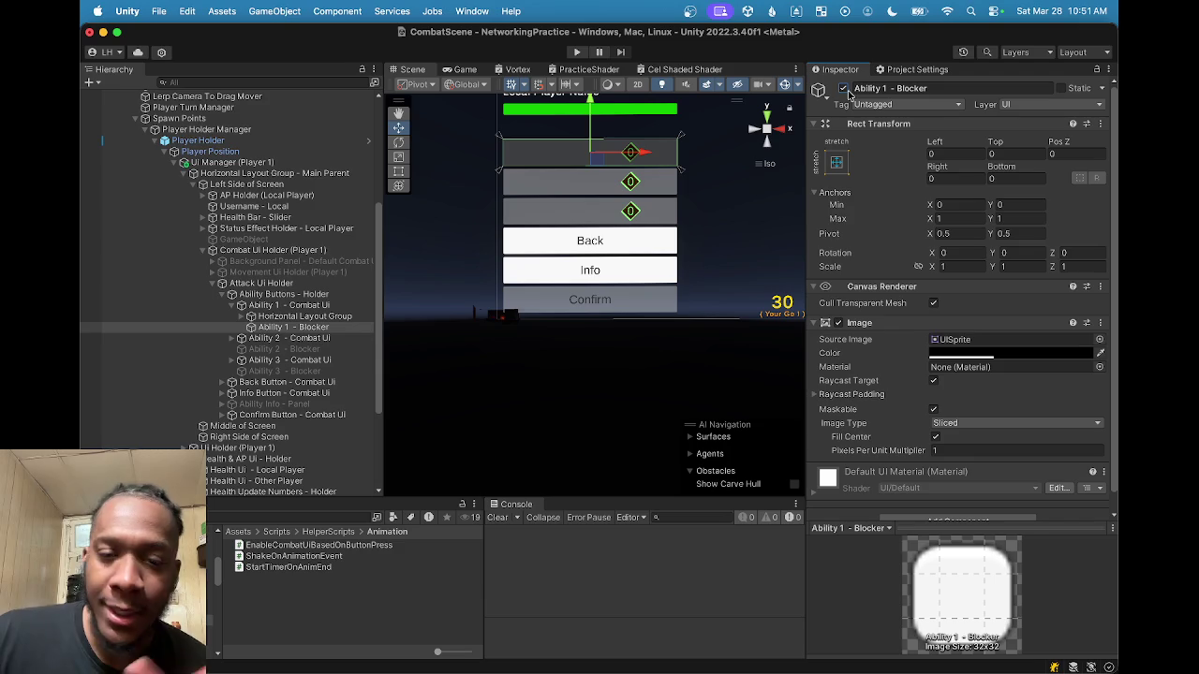
left_click(291, 309)
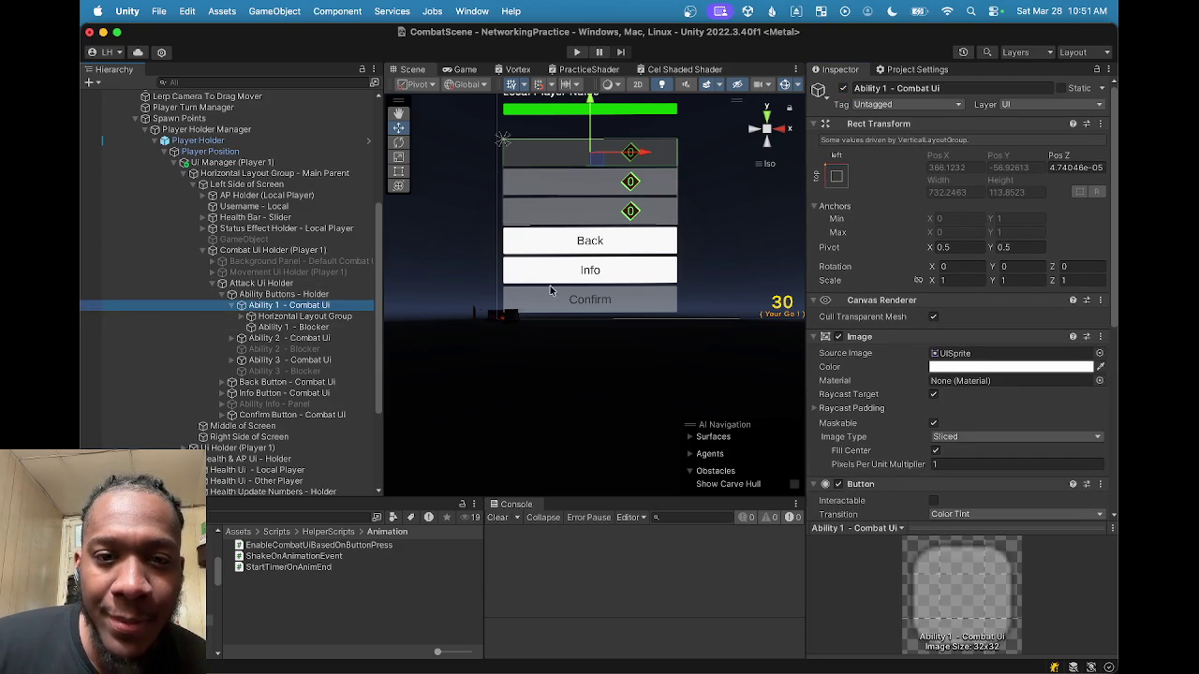
scroll(913, 309, "down", 5)
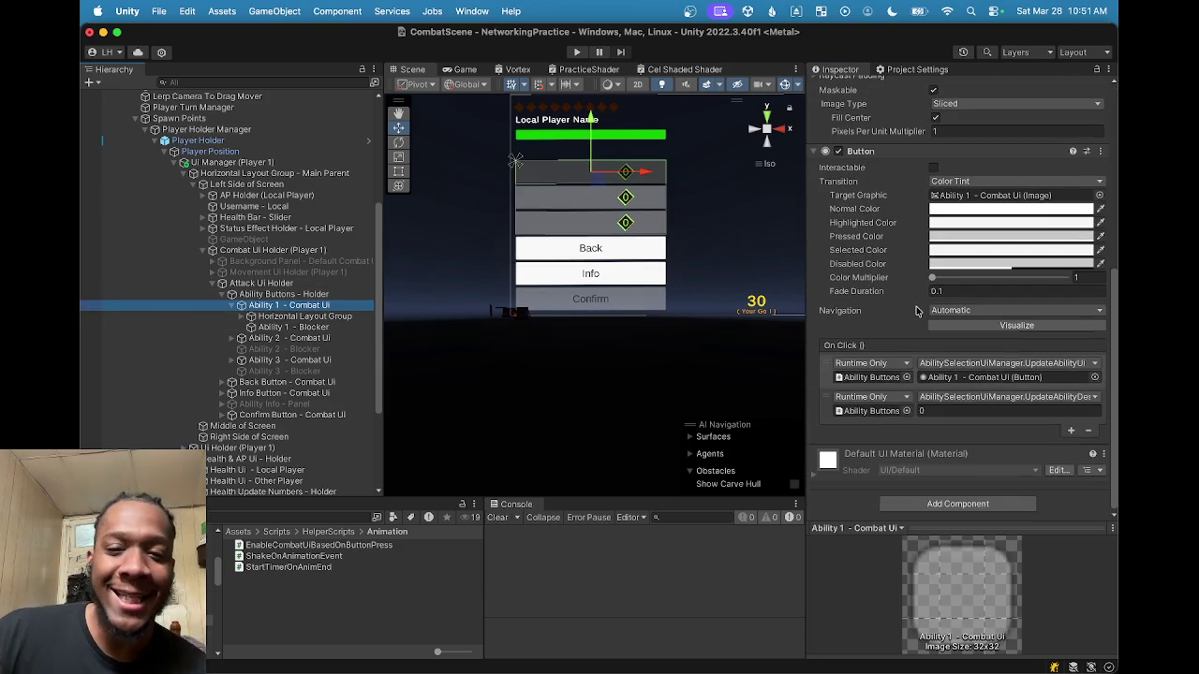
scroll(953, 257, "up", 5)
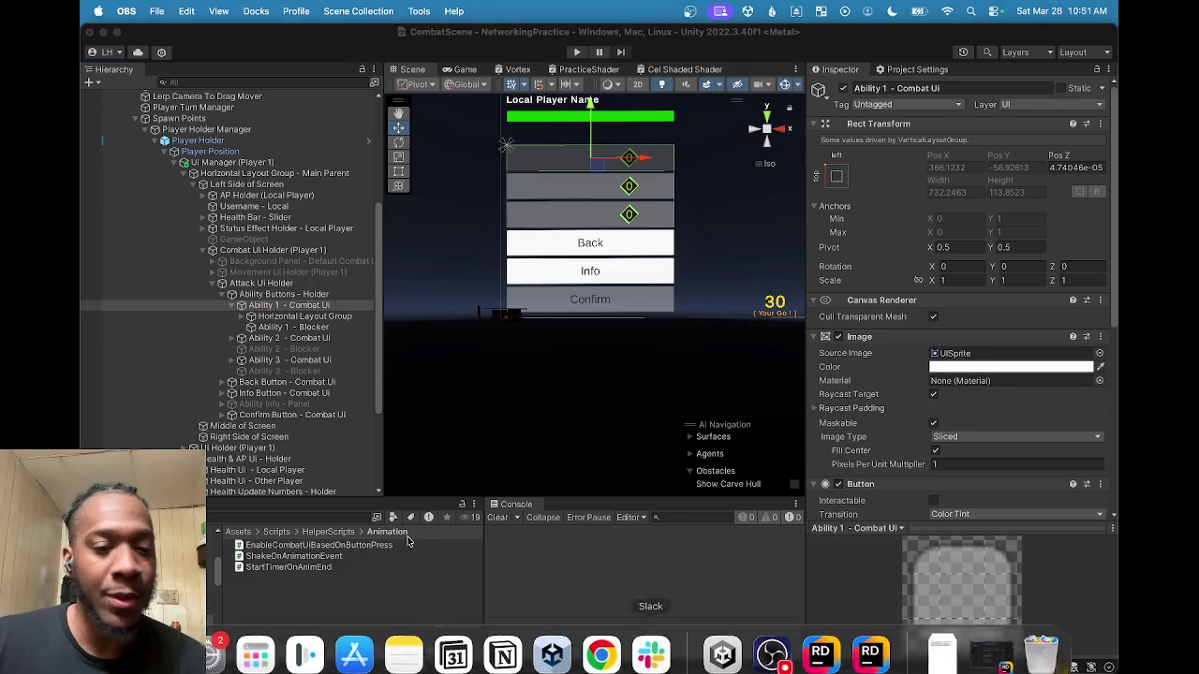
left_click(642, 643)
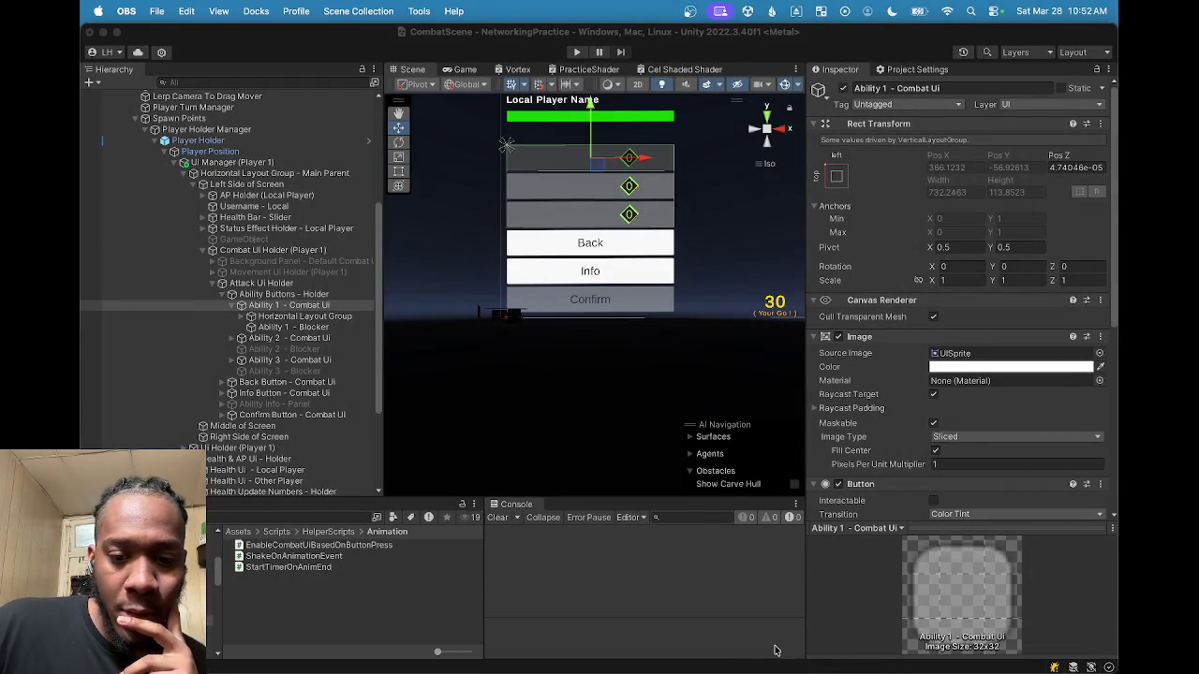
left_click(722, 641)
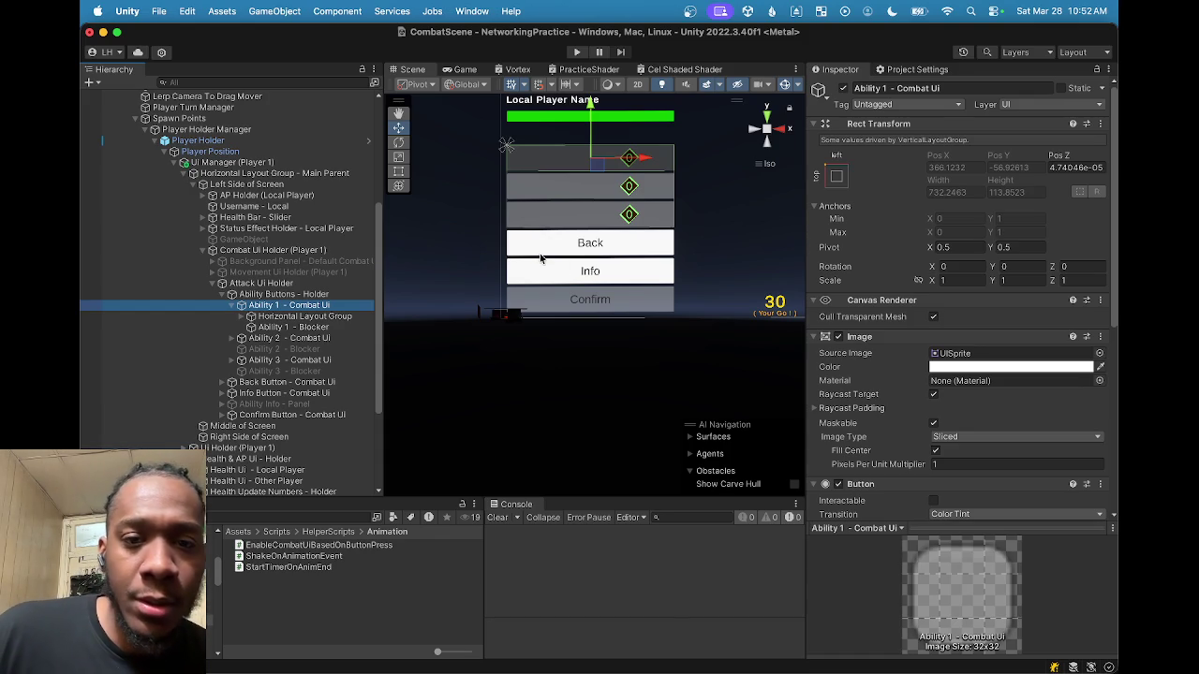
left_click(298, 328)
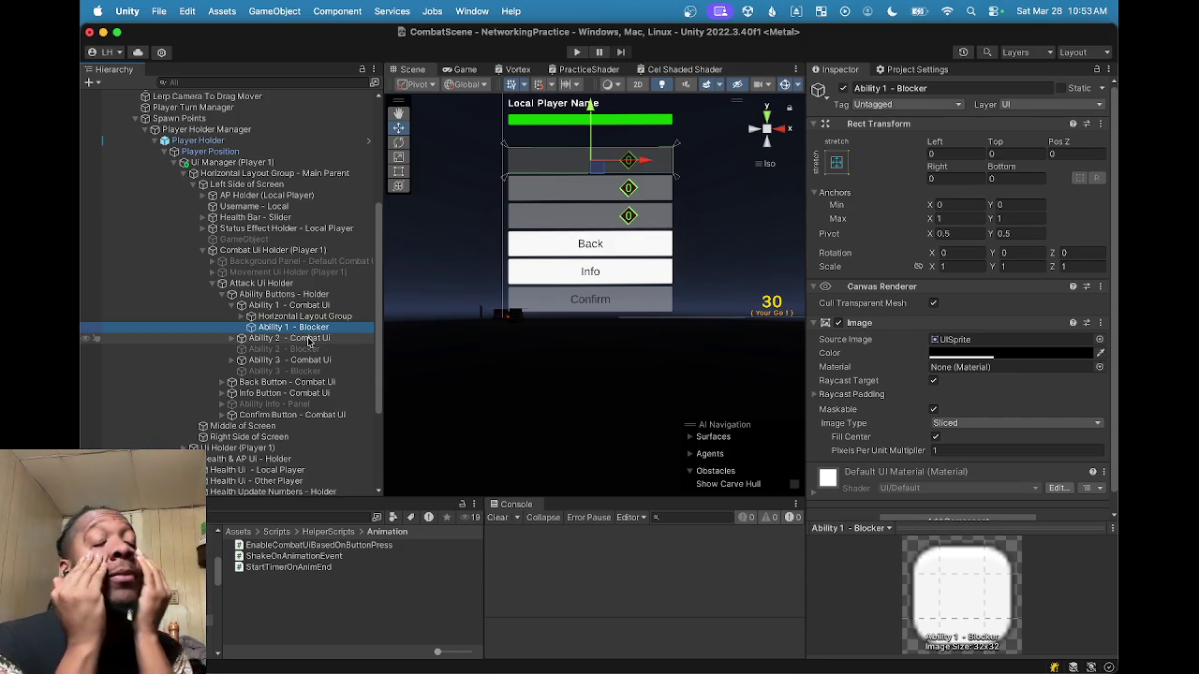
left_click(281, 305)
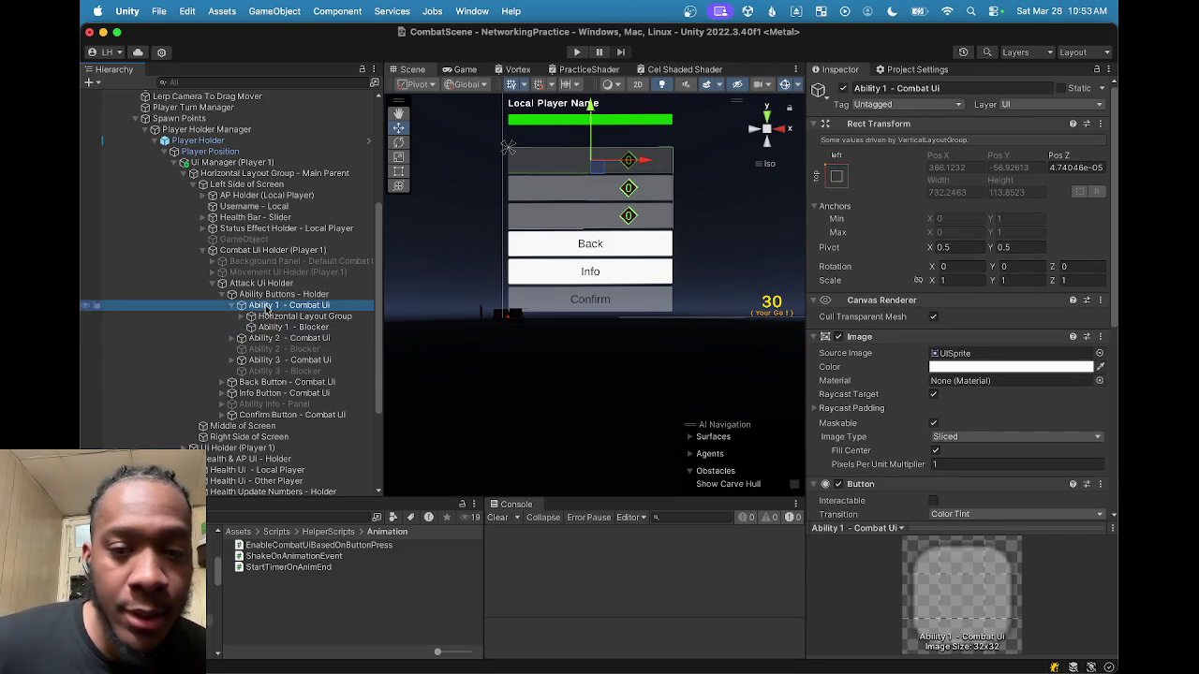
left_click(264, 295)
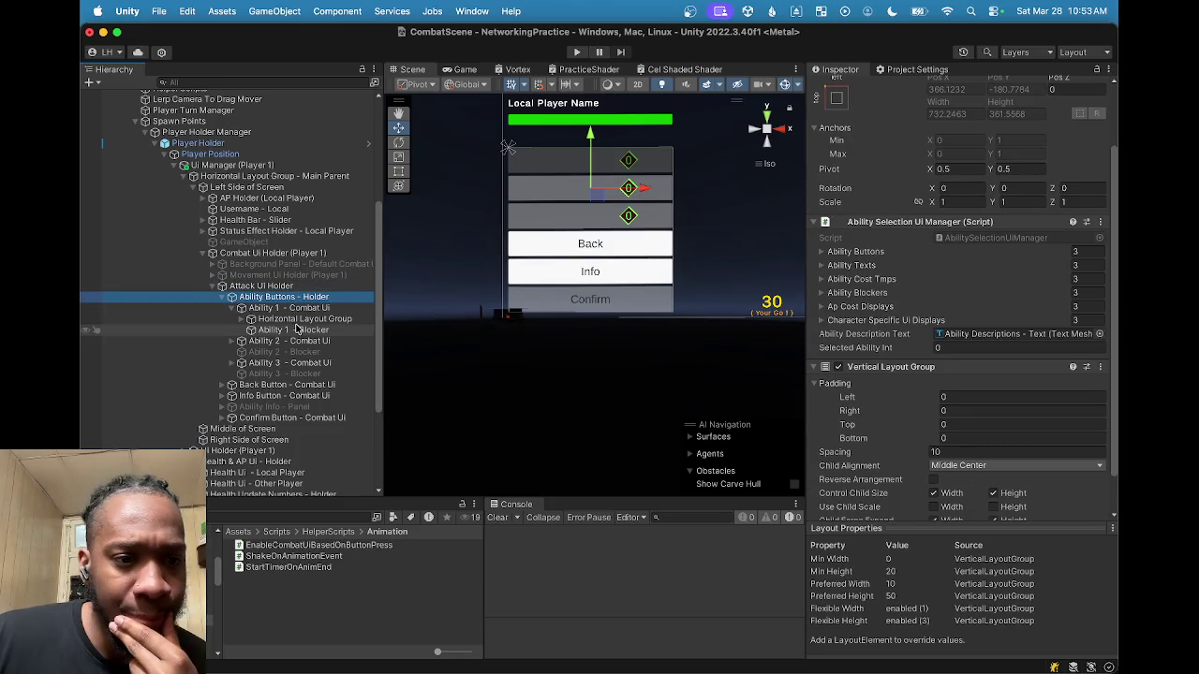
scroll(998, 394, "down", 2)
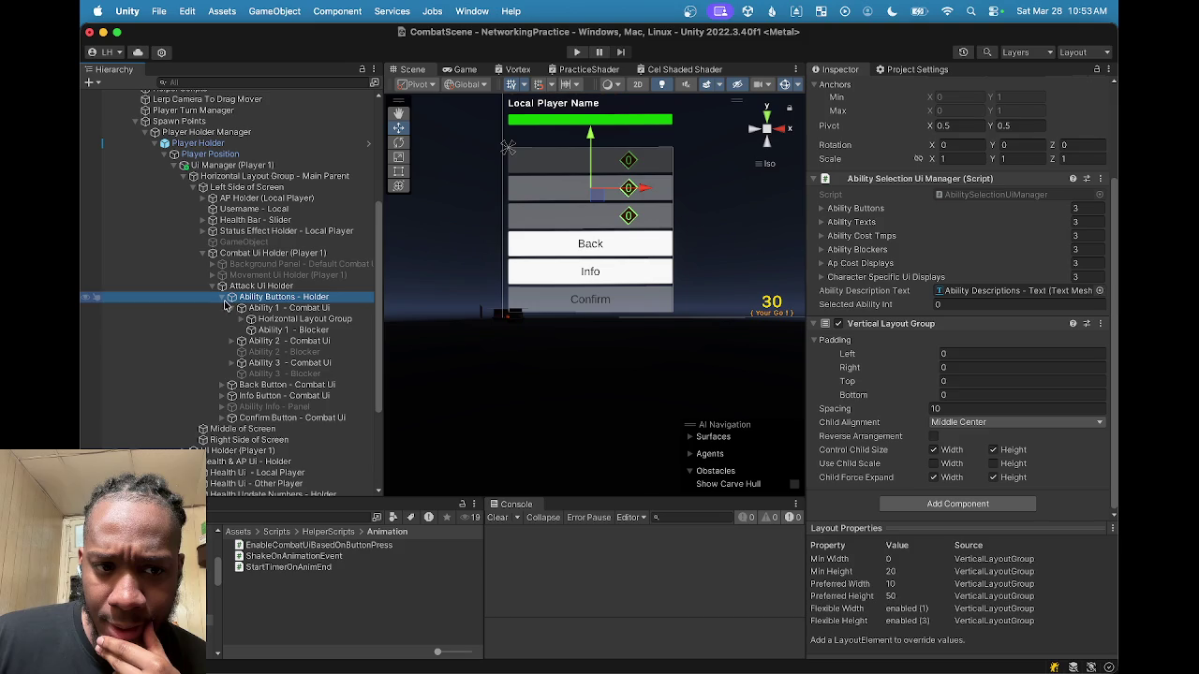
left_click(223, 297)
left_click(223, 297)
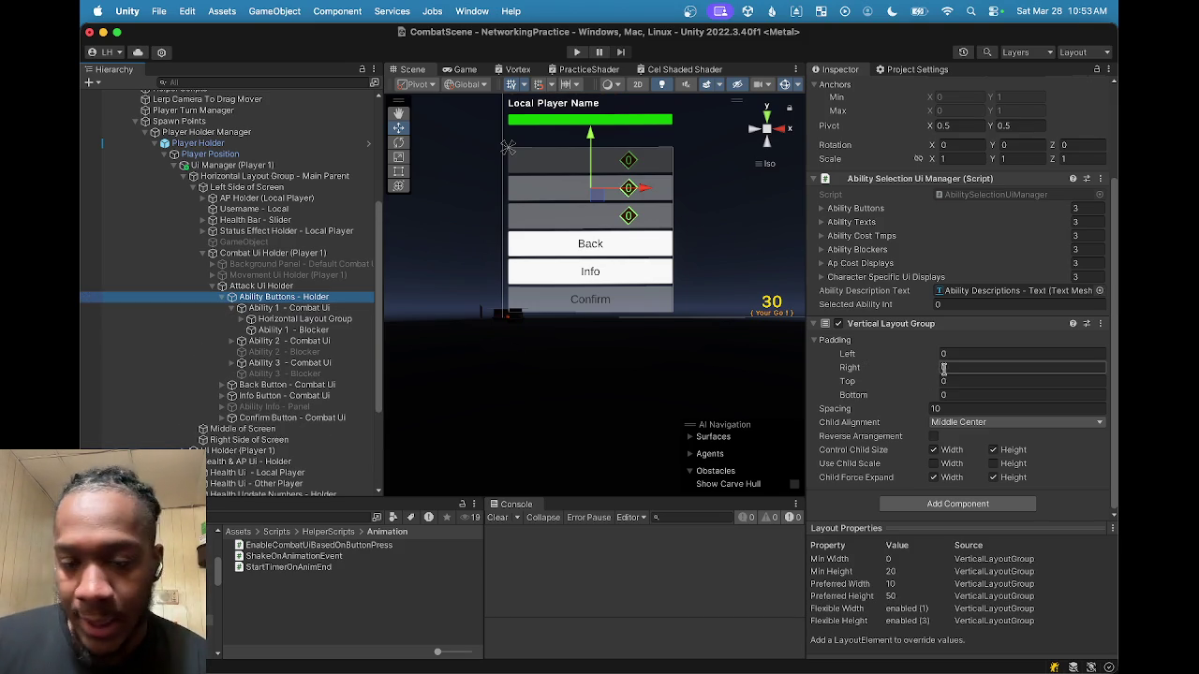
left_click(262, 308)
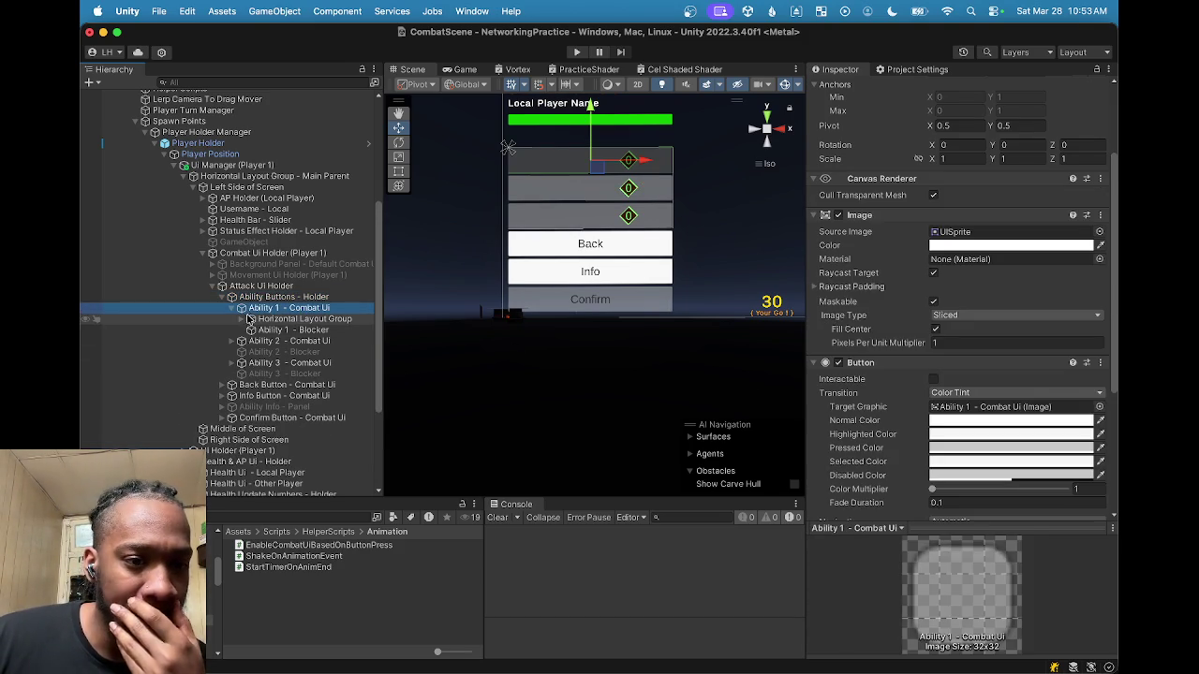
left_click(231, 308)
left_click(271, 297)
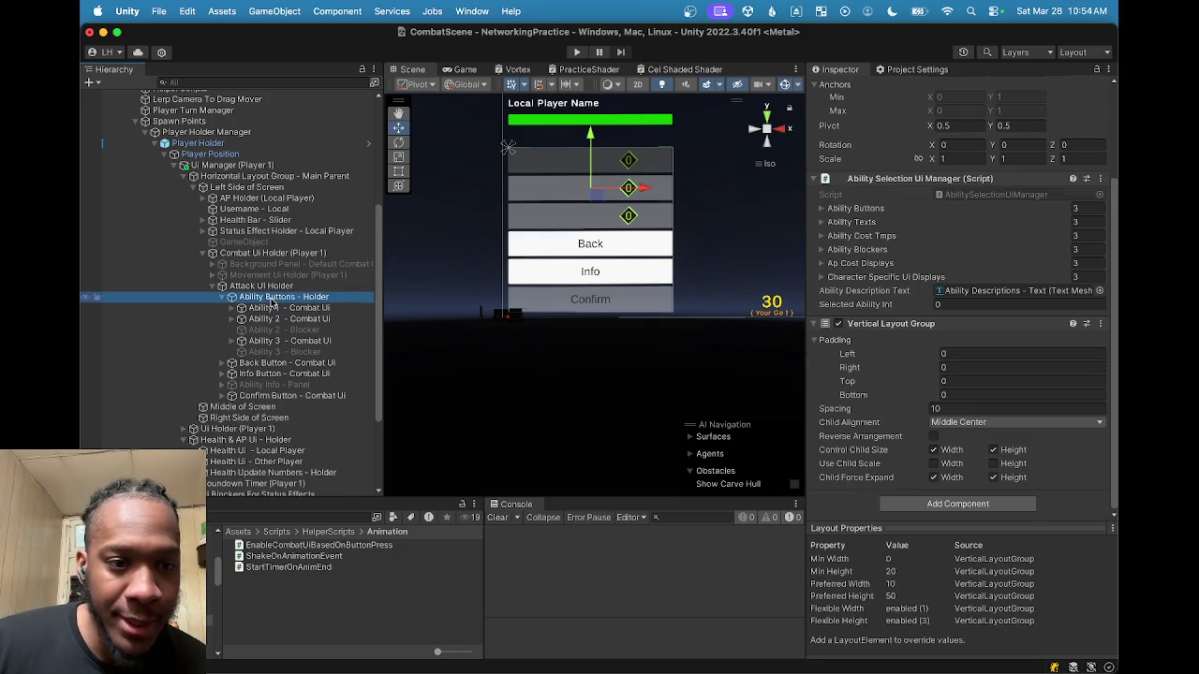
left_click(233, 319)
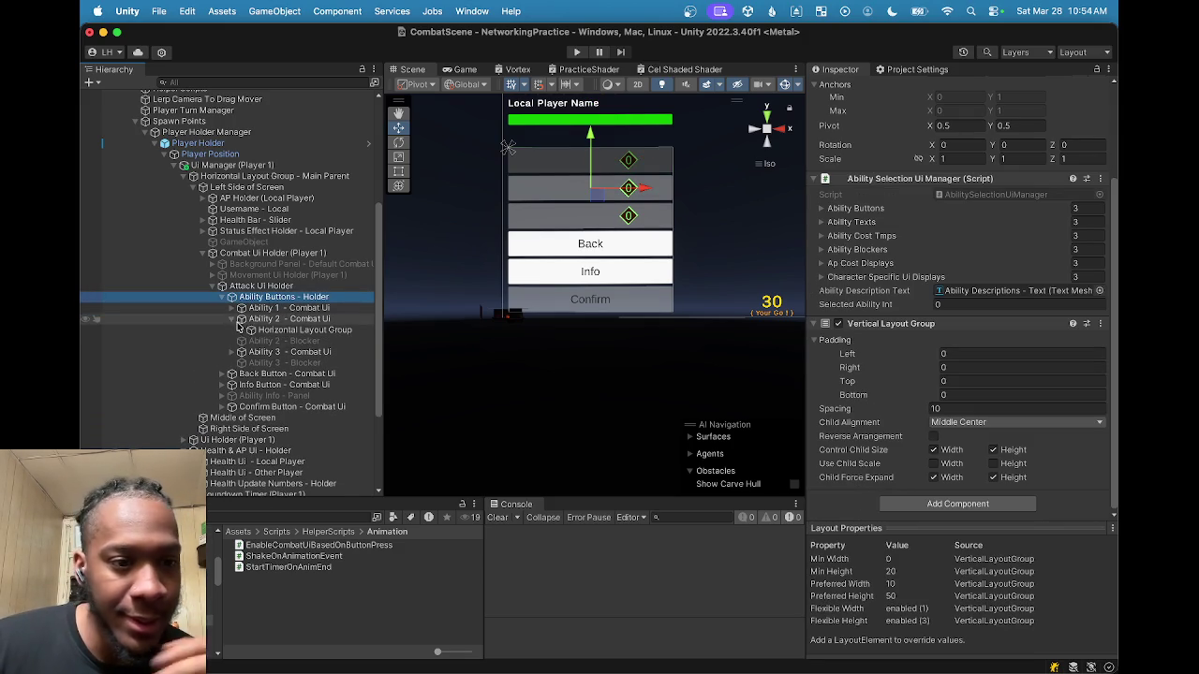
left_click(241, 319)
left_click(232, 352)
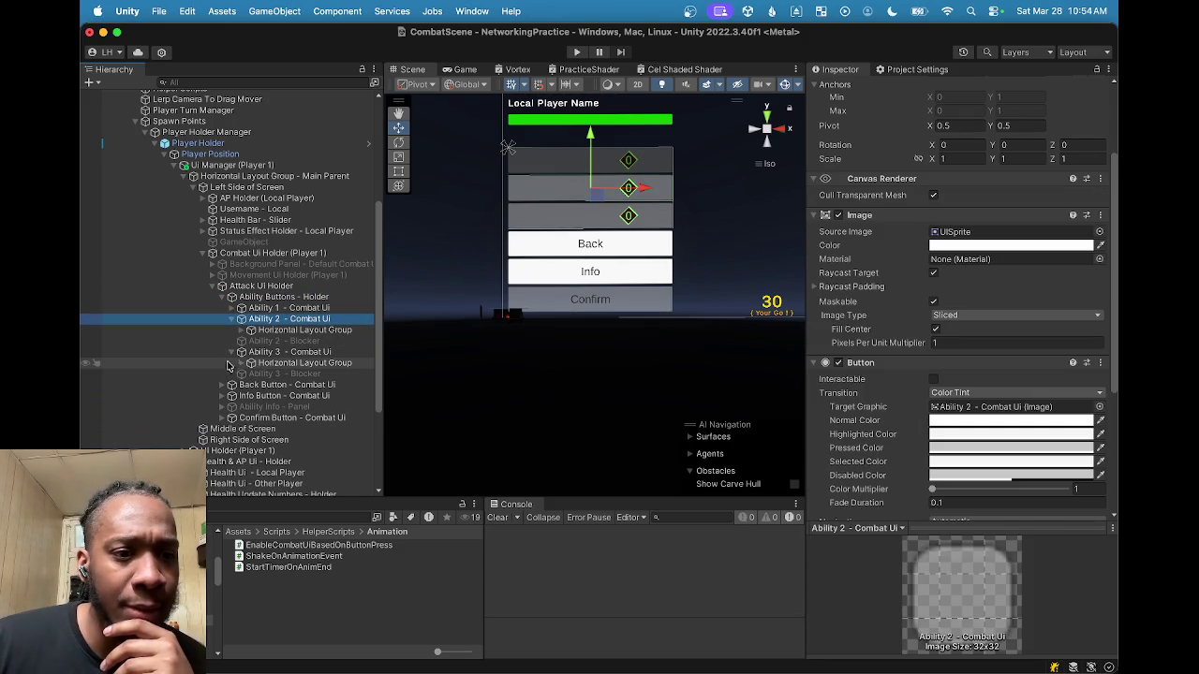
left_click(231, 352)
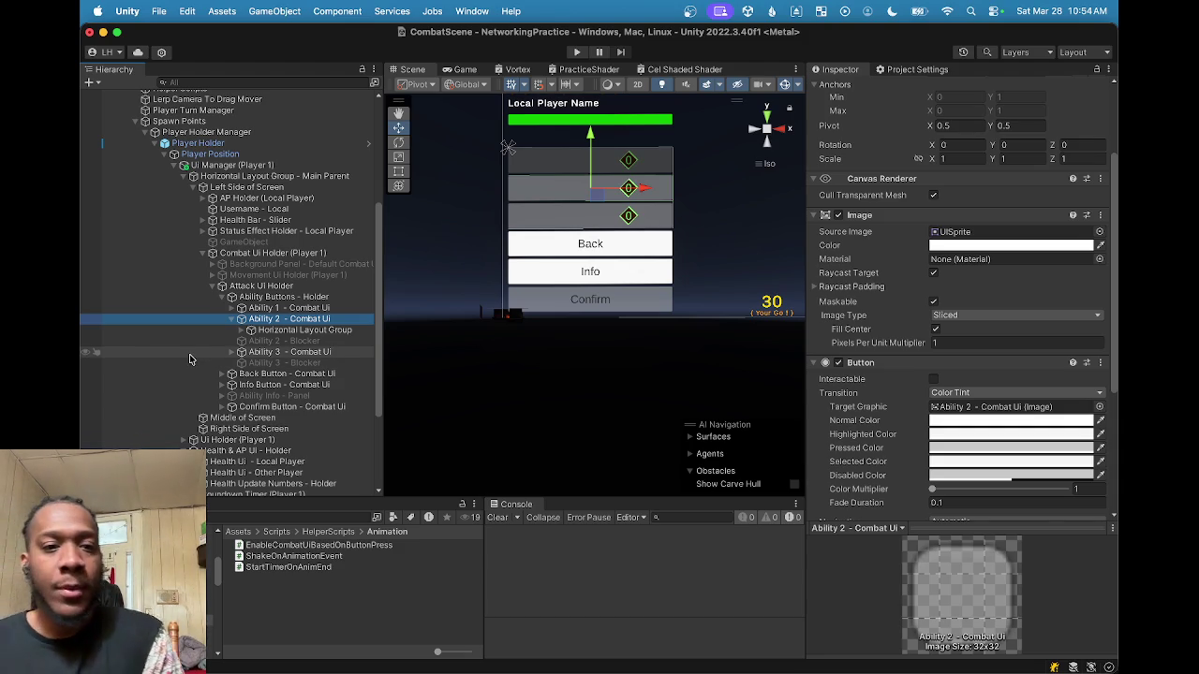
left_click(231, 322)
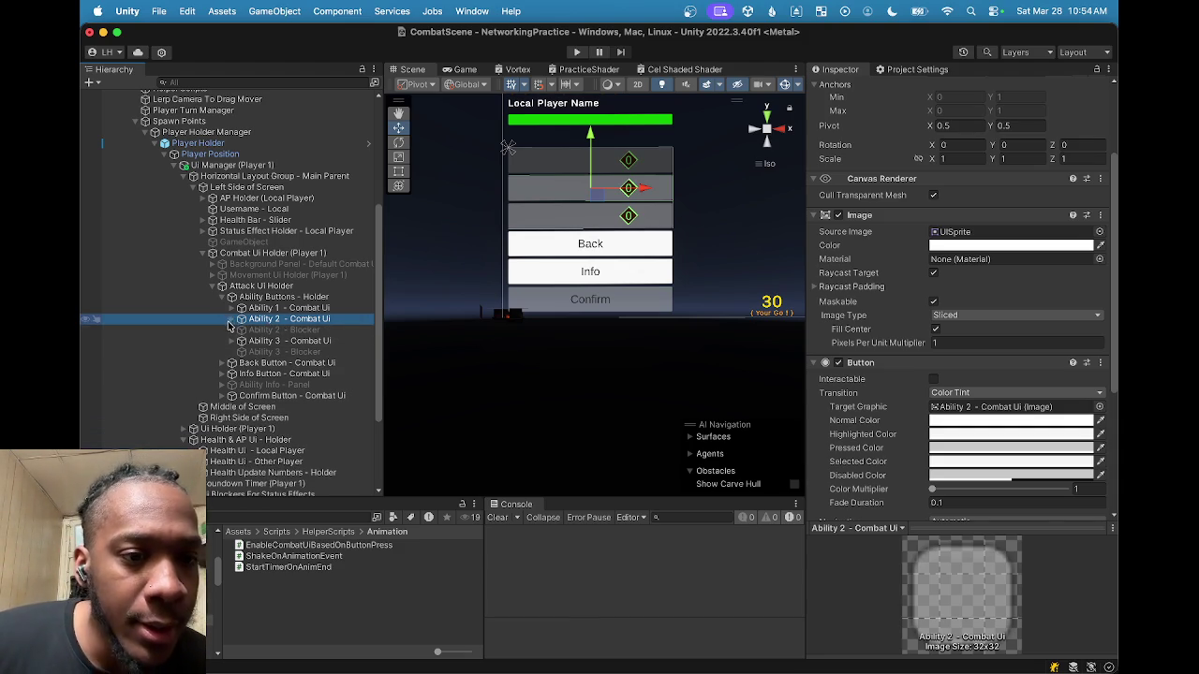
left_click(283, 297)
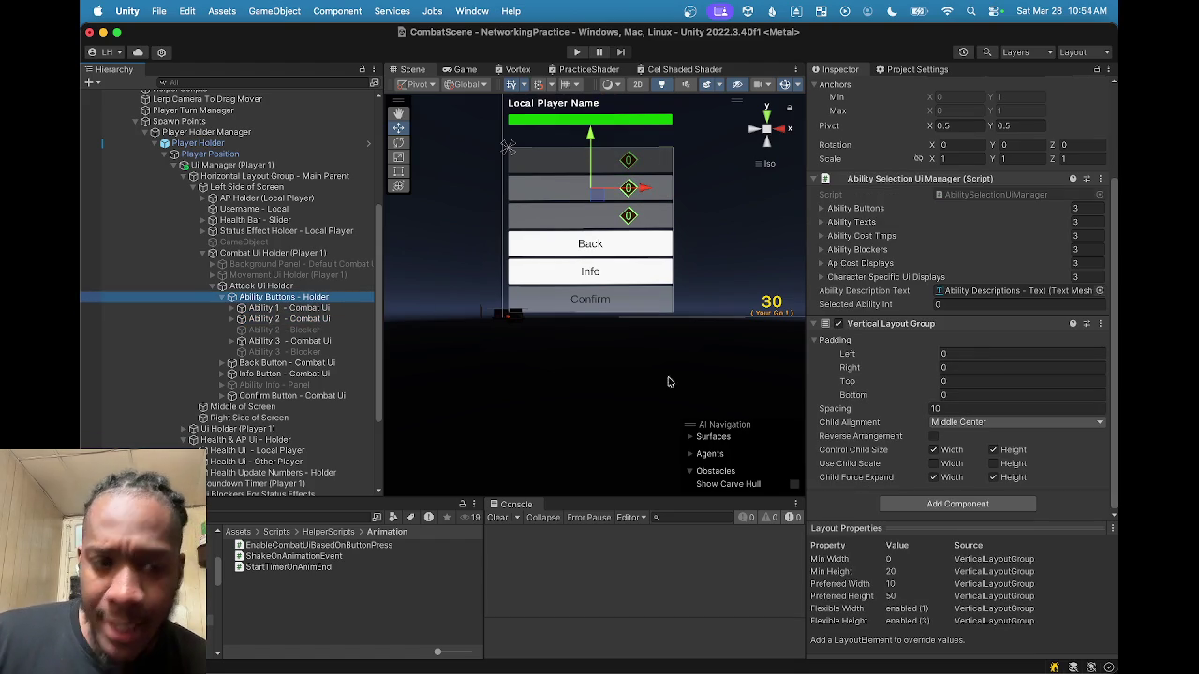
left_click(311, 297)
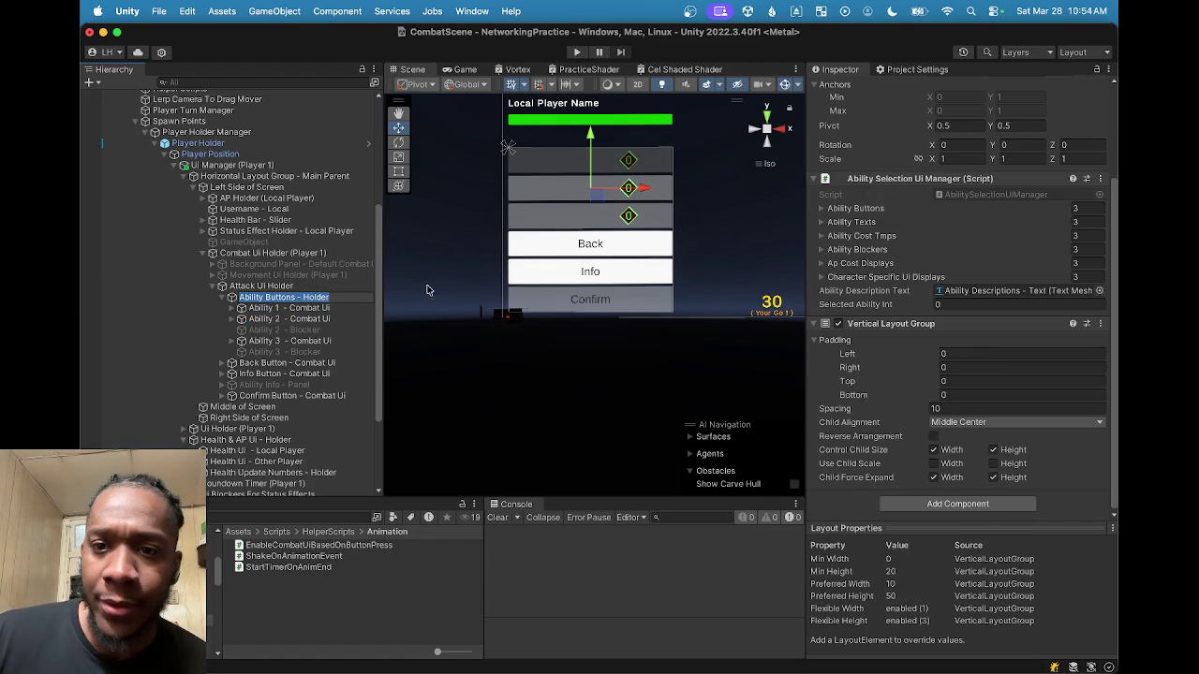
scroll(951, 281, "up", 3)
Step: Create an empty GameObject in Ability Buttons - Holder and move it to the top
left_click(277, 287)
left_click(278, 298)
right_click(278, 300)
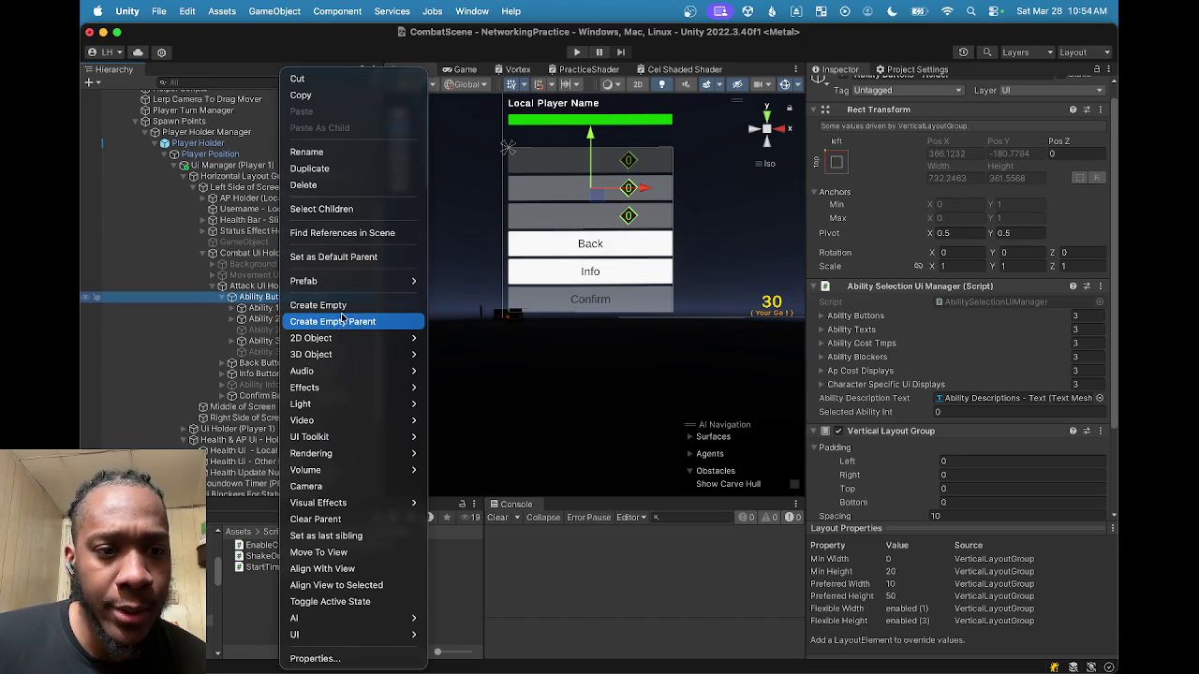
left_click(318, 305)
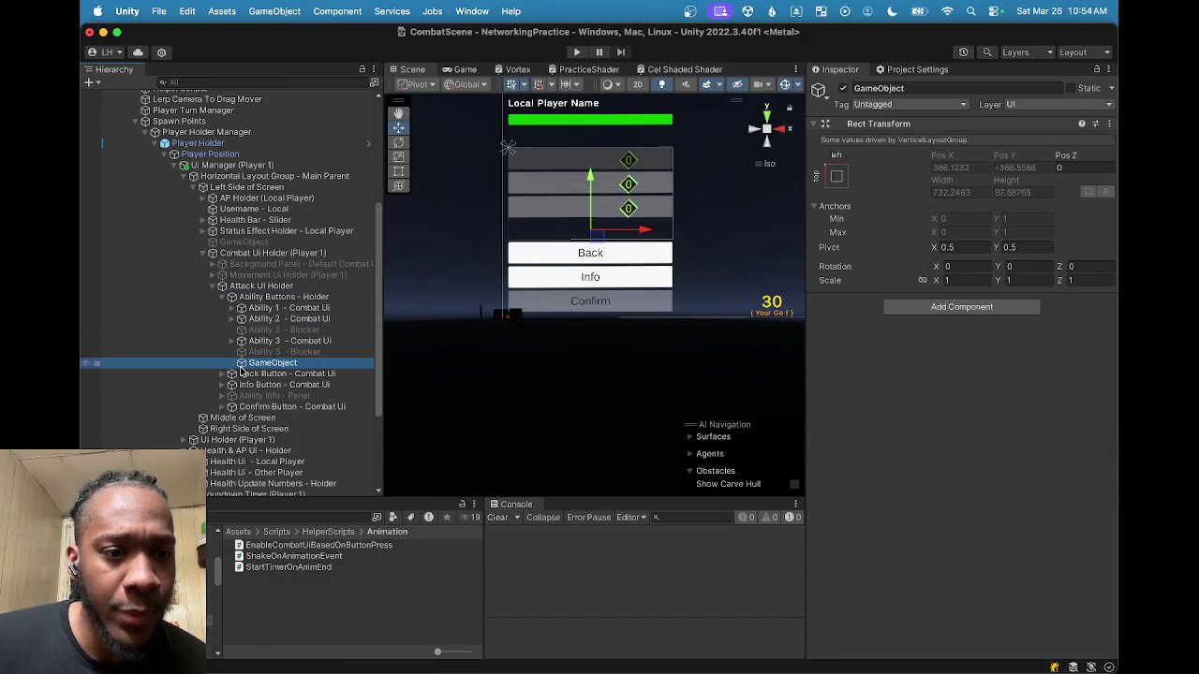
double_click(246, 363)
left_click_drag(245, 363, 253, 299)
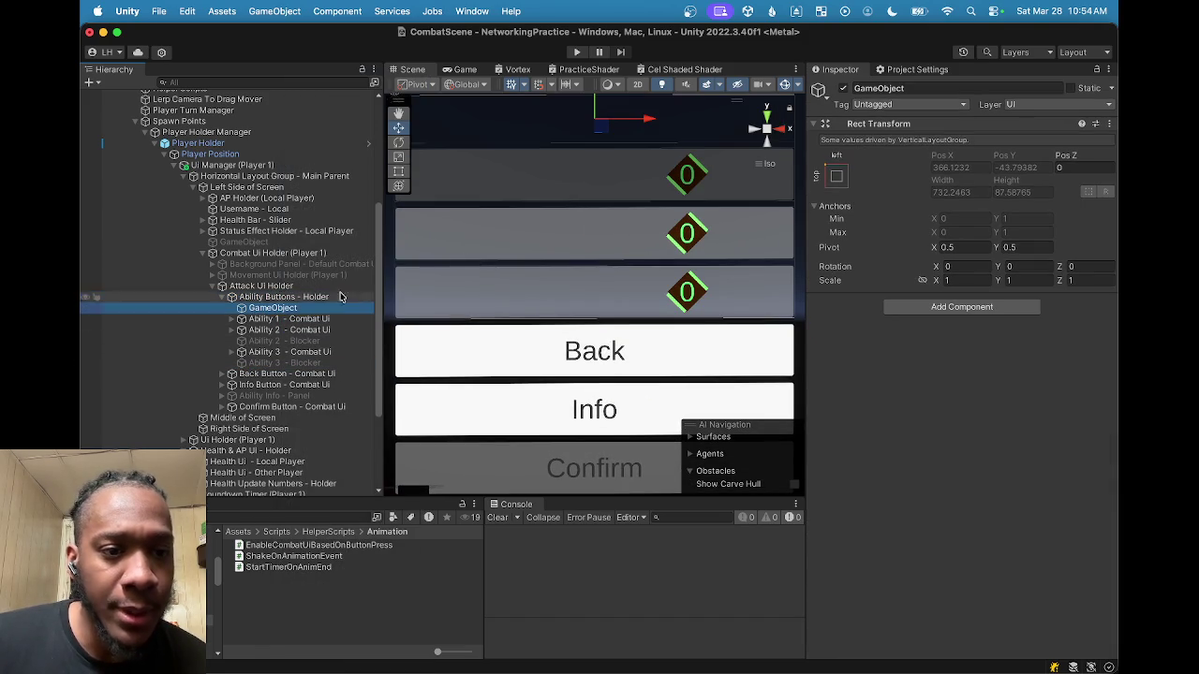
Step: Rename the new object 'Ability 1 - Parent', reusing the copied Ability 1 name
left_click(281, 319)
left_click(968, 88)
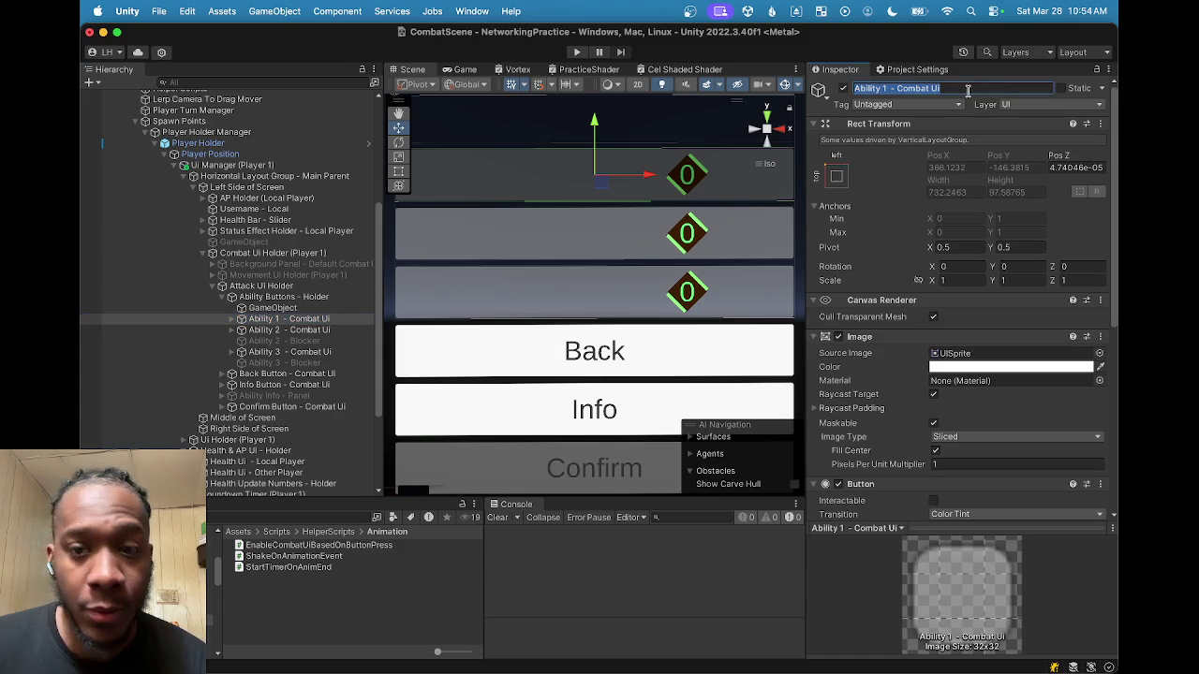
left_click(272, 308)
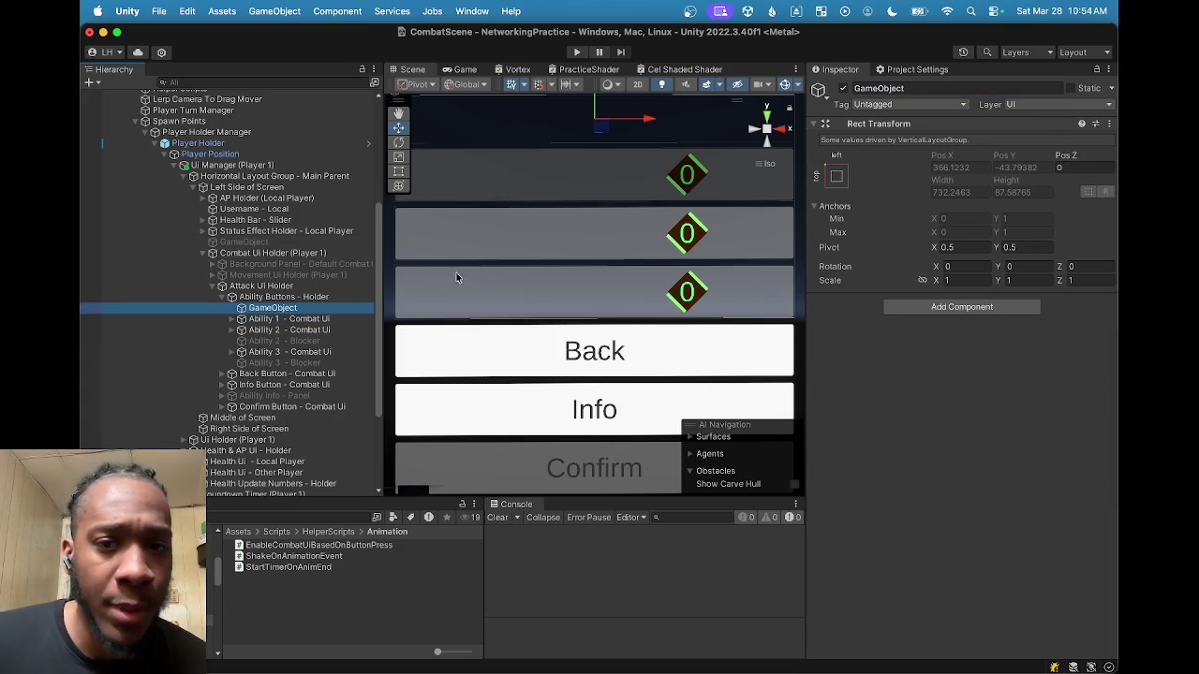
left_click(932, 88)
type("Ability 1 - Combat Ui")
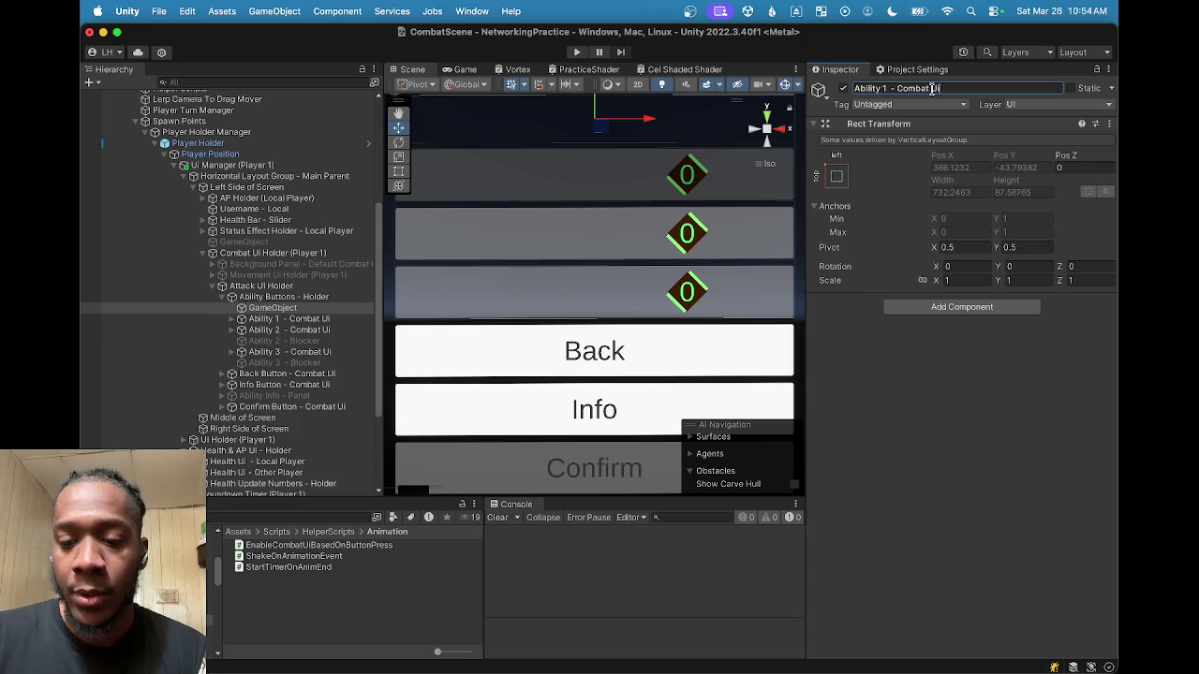
type("Paren")
key("Return")
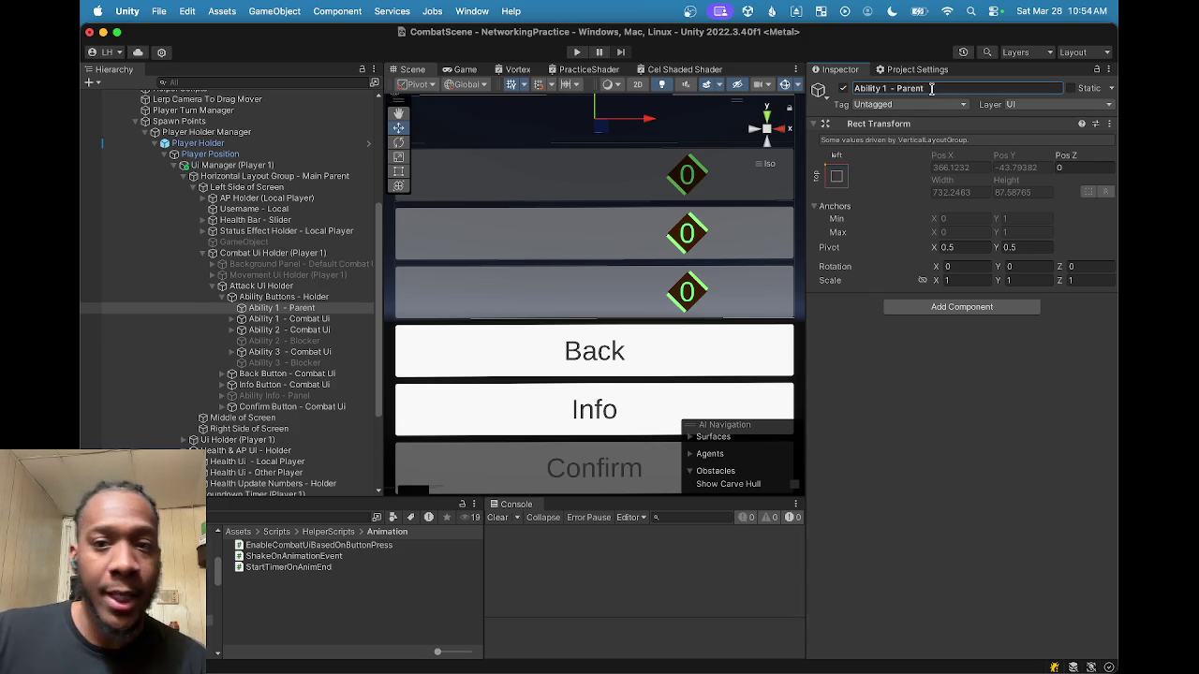
left_click(257, 320)
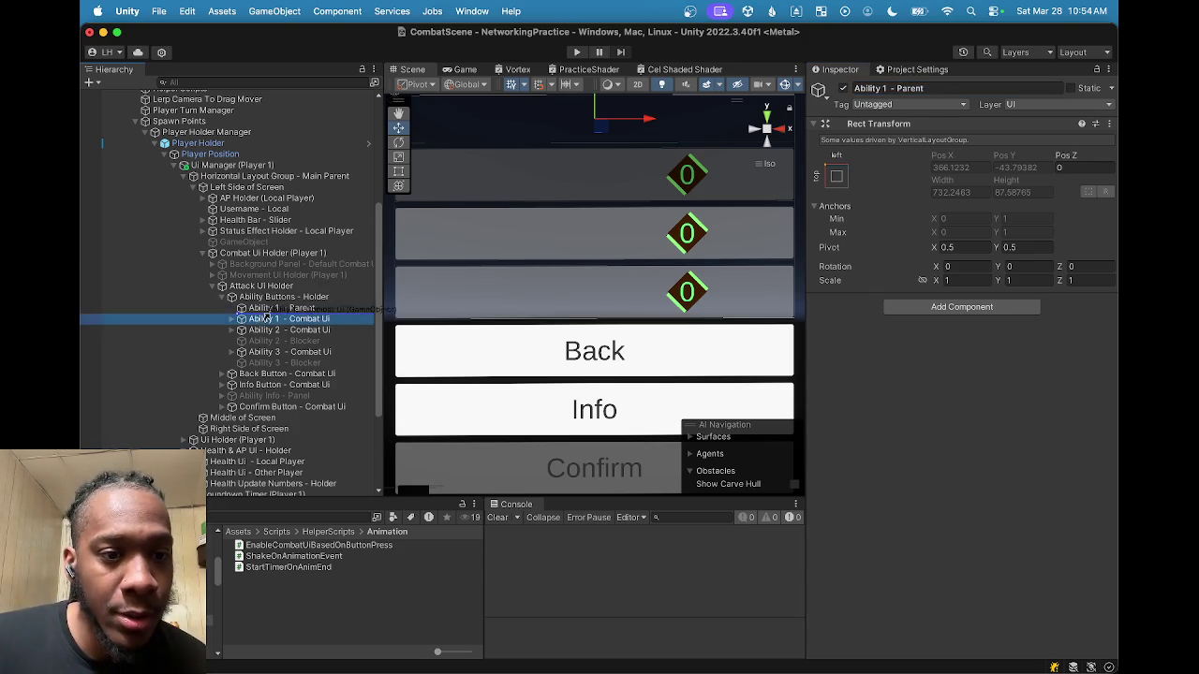
Step: Drag Ability 1 - Combat Ui into Ability 1 - Parent, keeping Ability 1 - Blocker below the layout group
left_click_drag(270, 310, 272, 310)
left_click(242, 319)
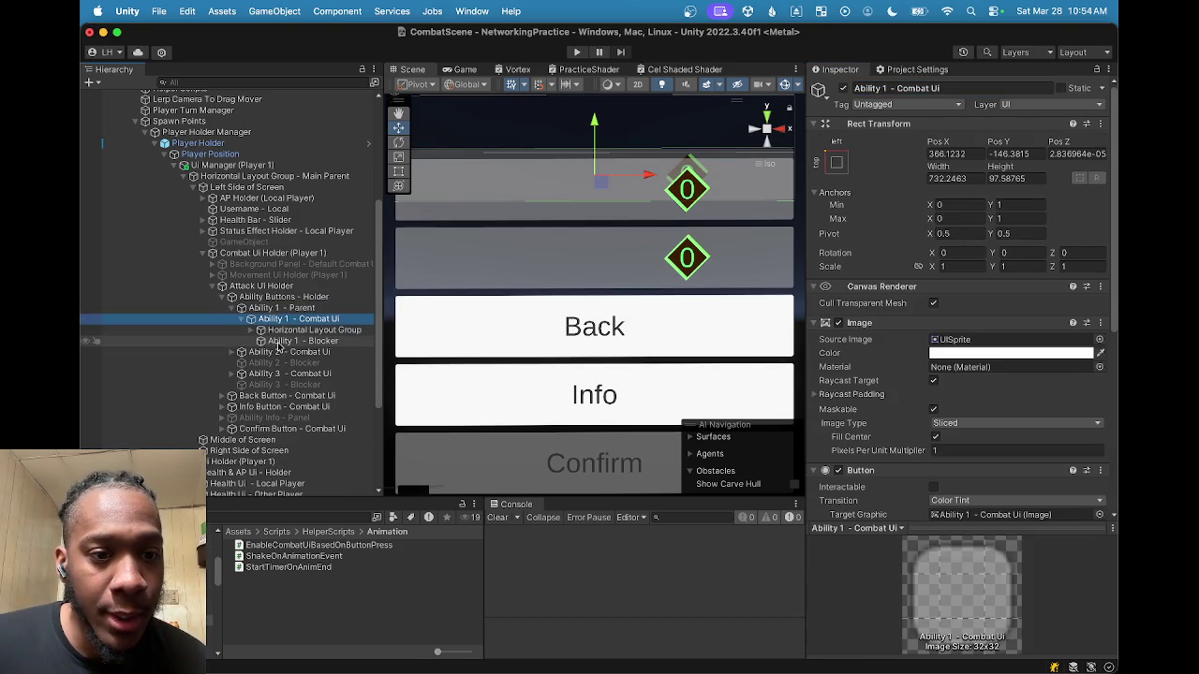
left_click(281, 332)
left_click_drag(286, 343, 283, 326)
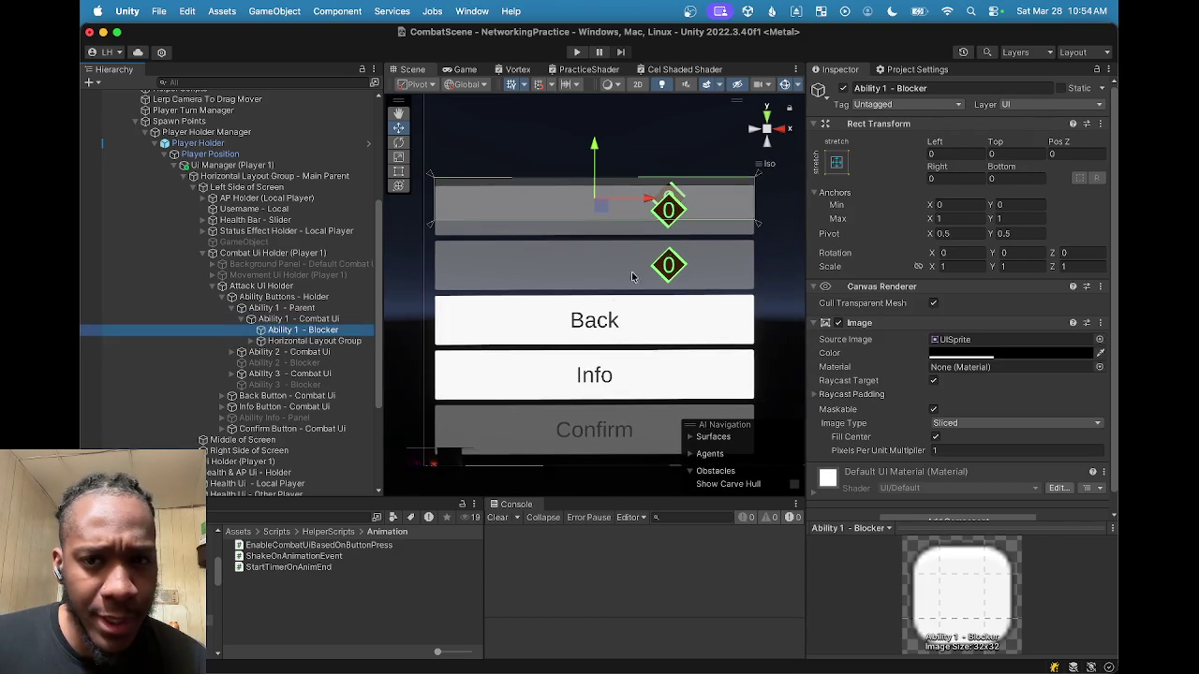
scroll(612, 289, "down", 2)
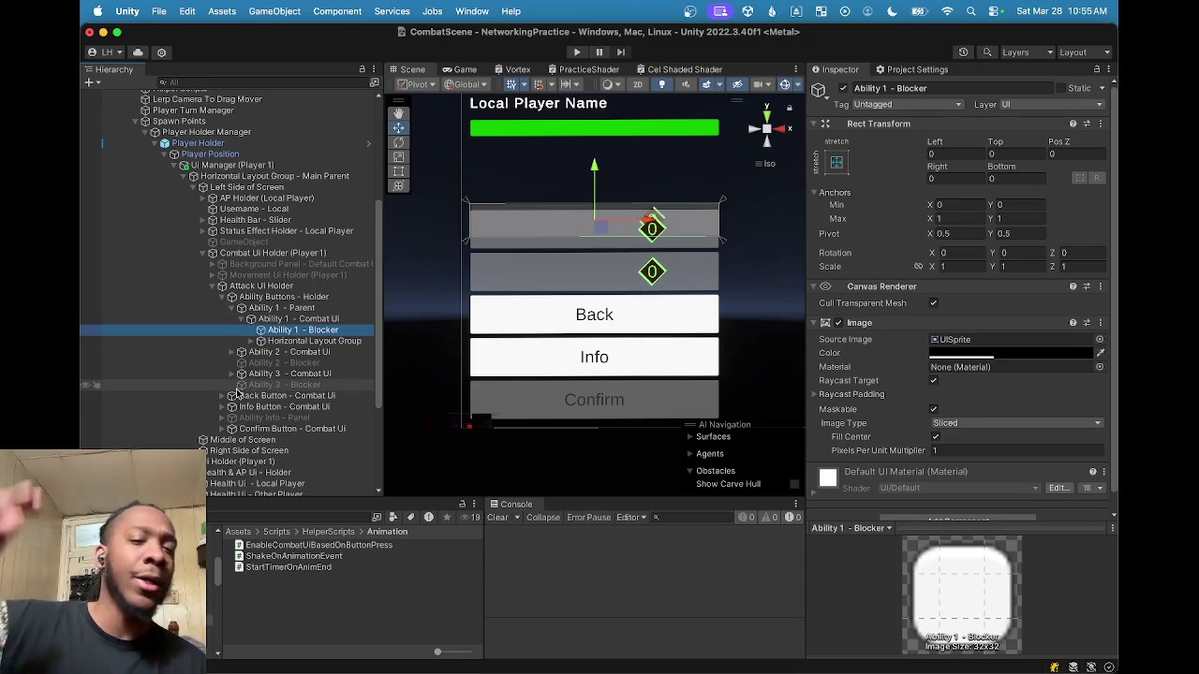
left_click_drag(270, 335, 270, 351)
Step: Toggle the Horizontal Layout Group and Ability 1 - Blocker off and on to check their effect
left_click(267, 331)
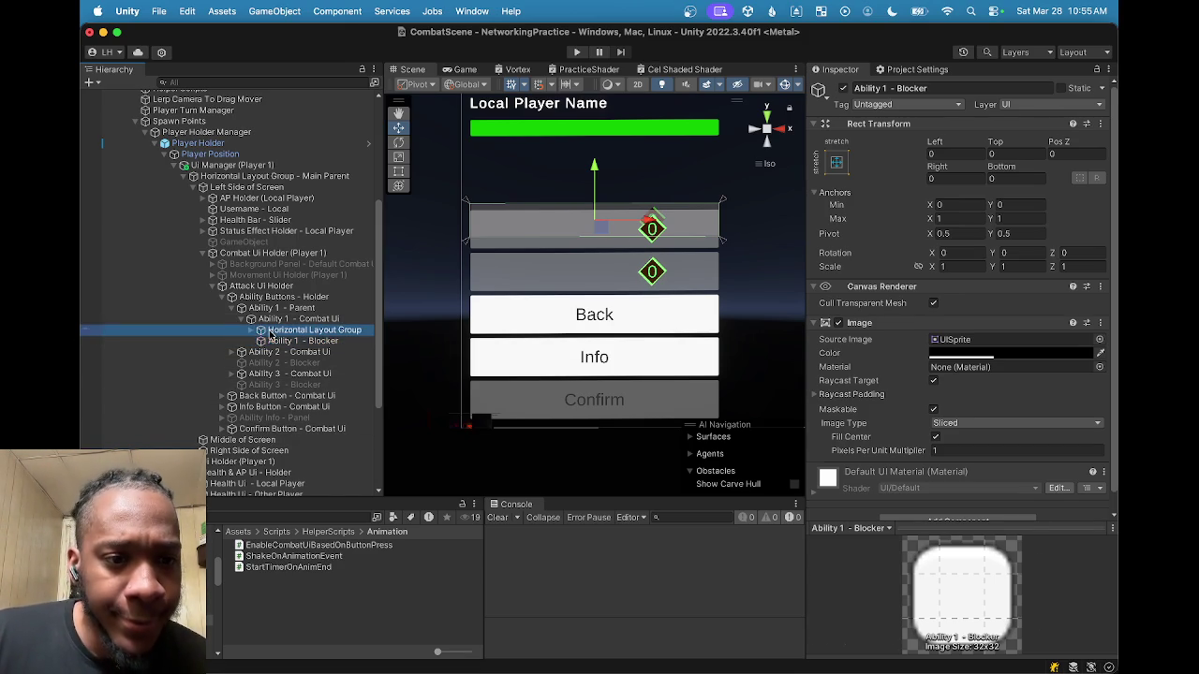
left_click(253, 331)
left_click(260, 331)
left_click(309, 319)
left_click(309, 330)
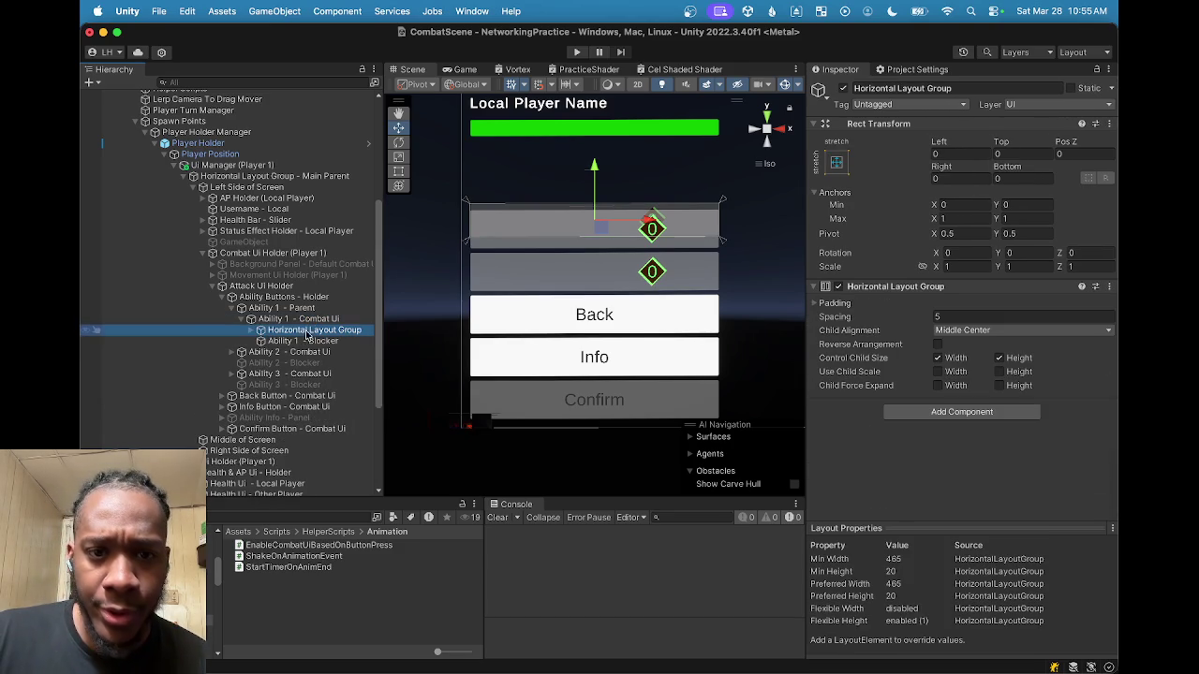
left_click(843, 88)
left_click(843, 88)
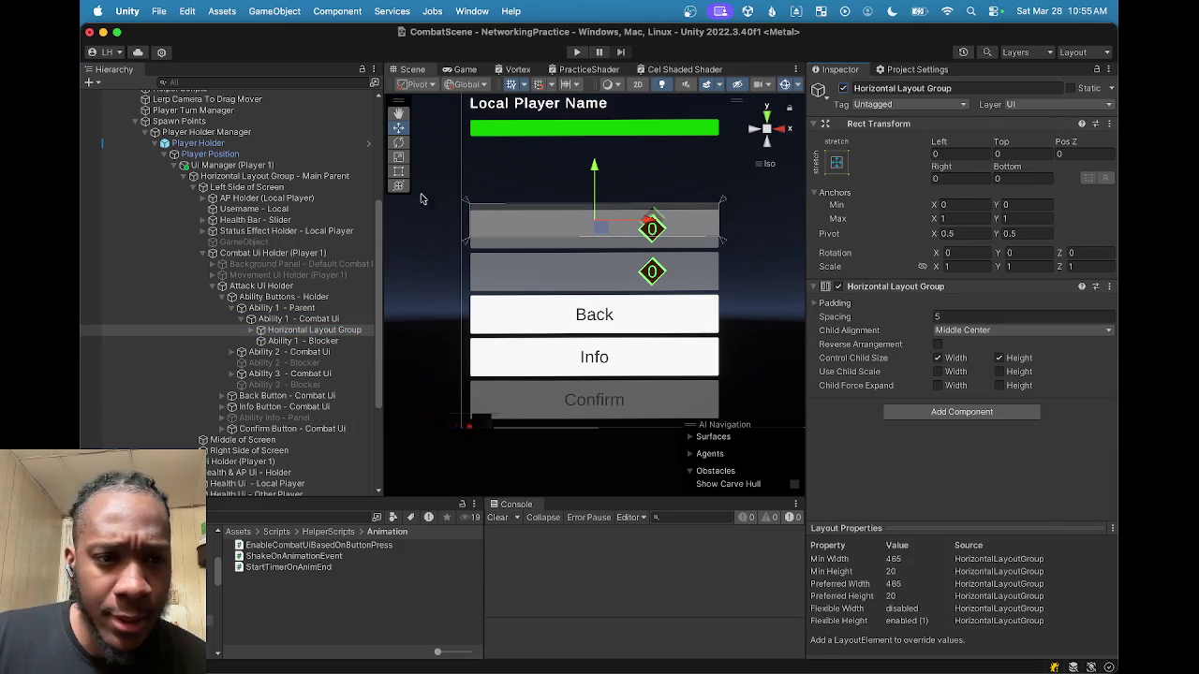
left_click(306, 340)
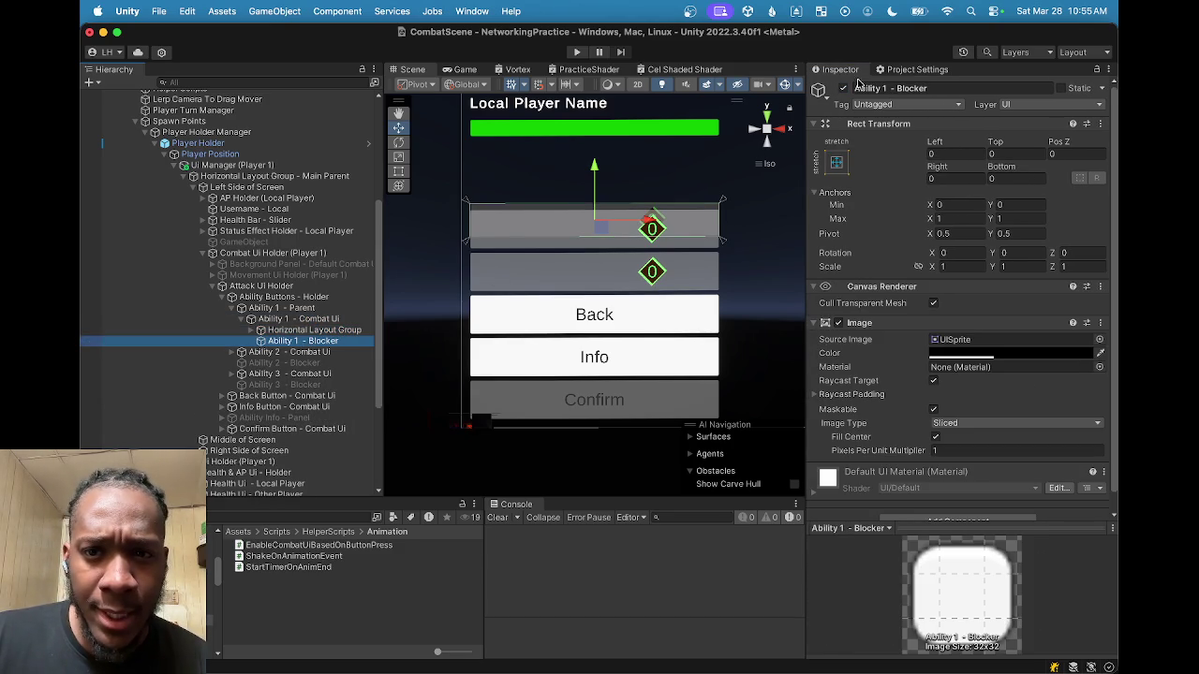
left_click(844, 88)
left_click(843, 88)
left_click(843, 88)
left_click(844, 89)
left_click(297, 330)
left_click(301, 319)
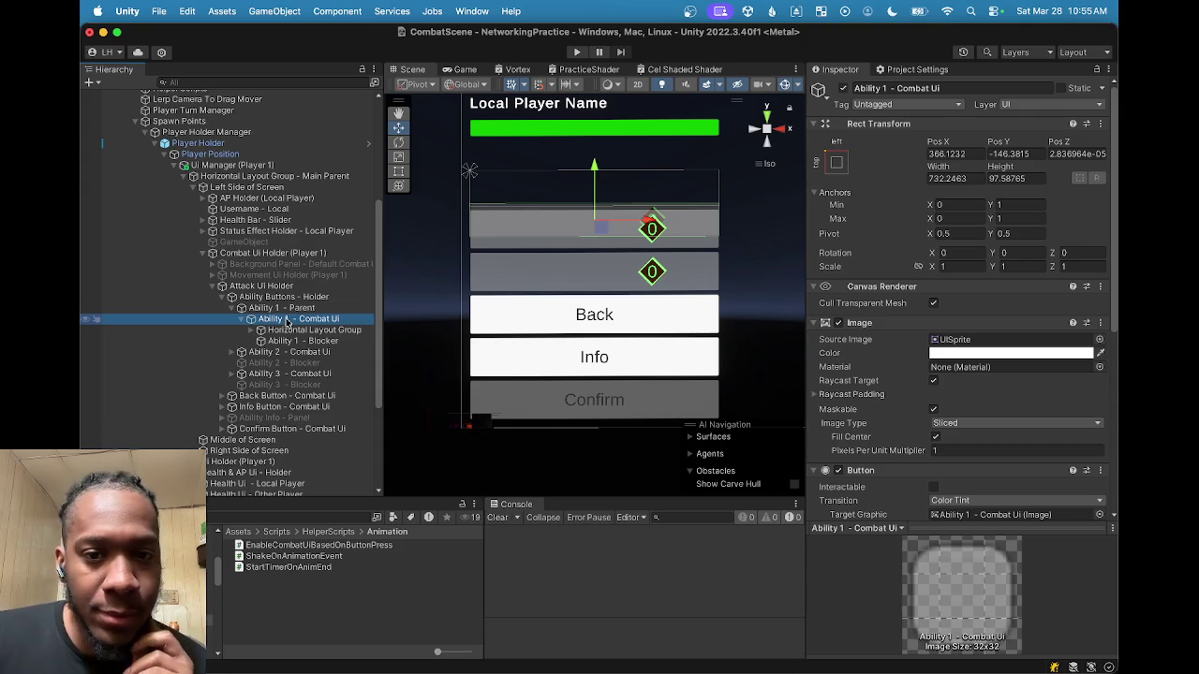
Step: Review the hierarchy from the holder down, then collapse Ability 1 - Parent
key("Up")
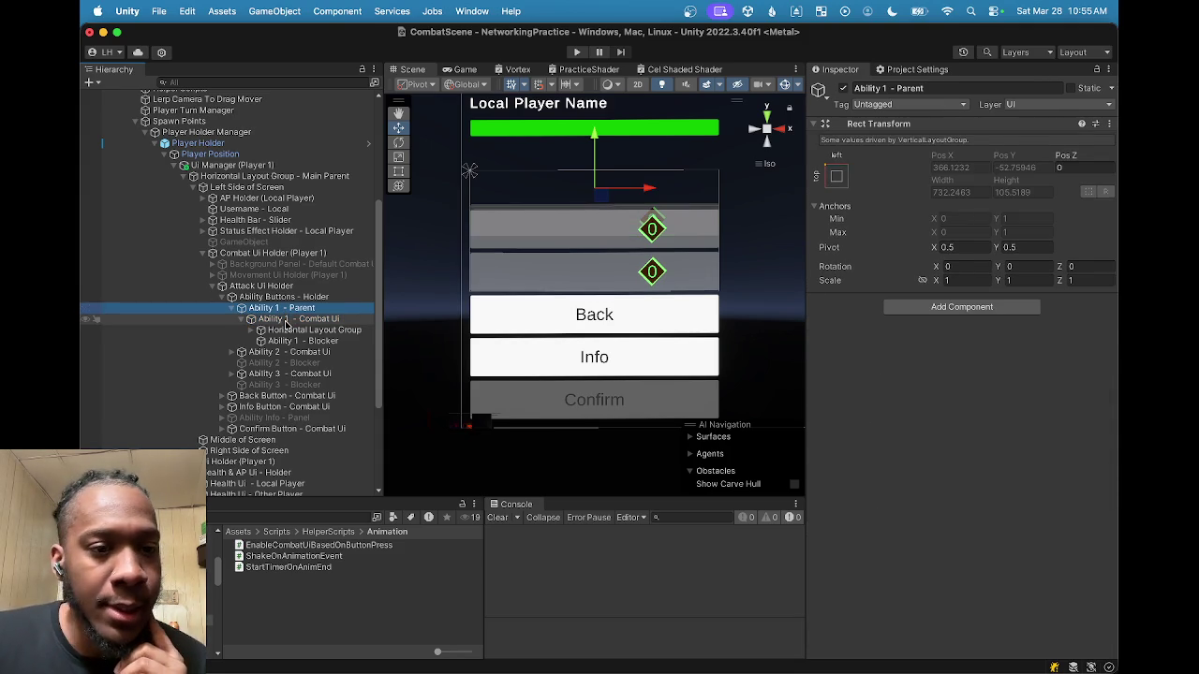
key("Down")
key("Up")
key("Up")
key("Down")
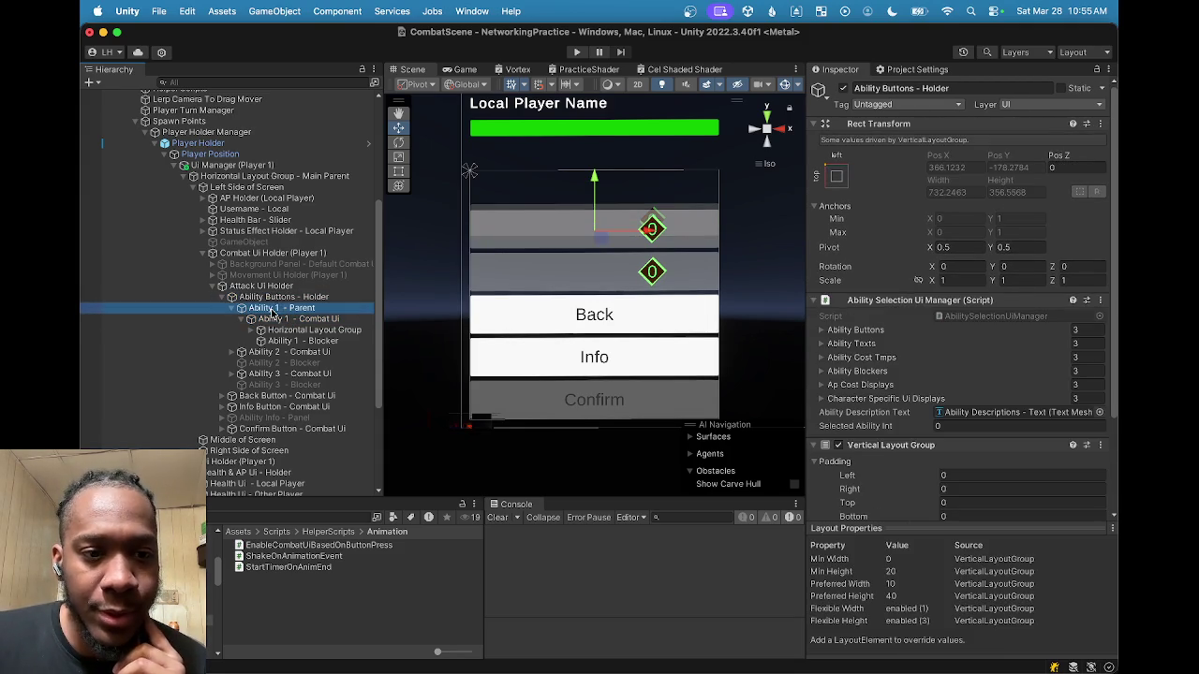
key("Down")
key("Down")
key("Down")
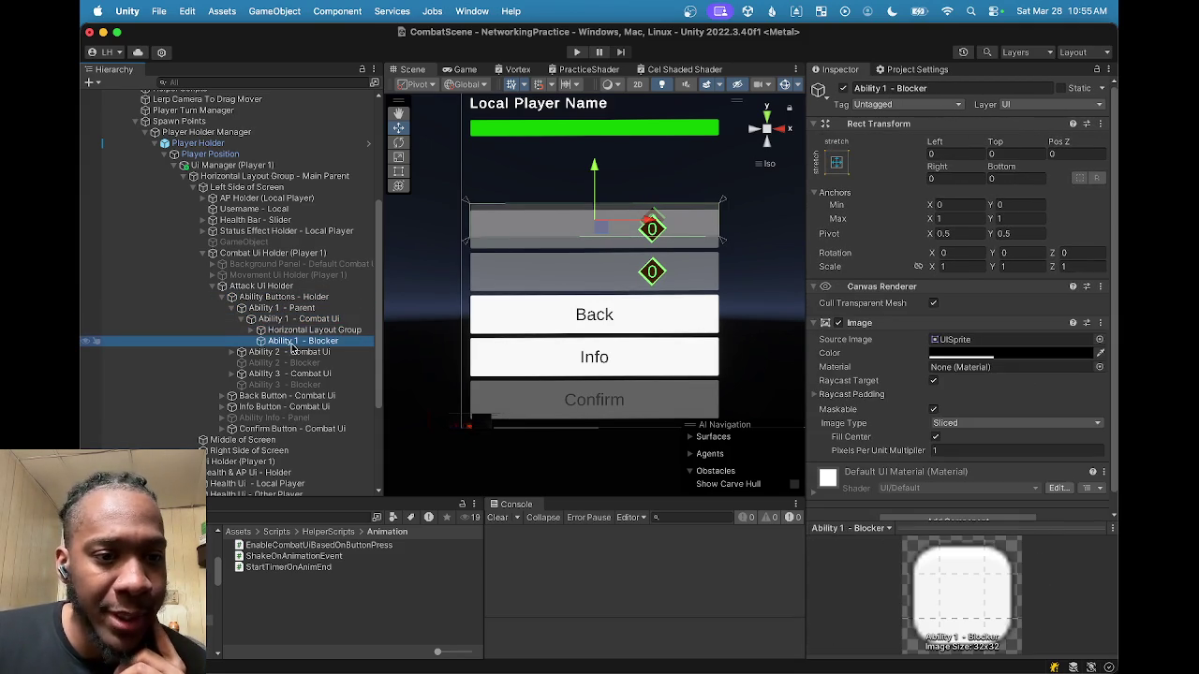
left_click(233, 309)
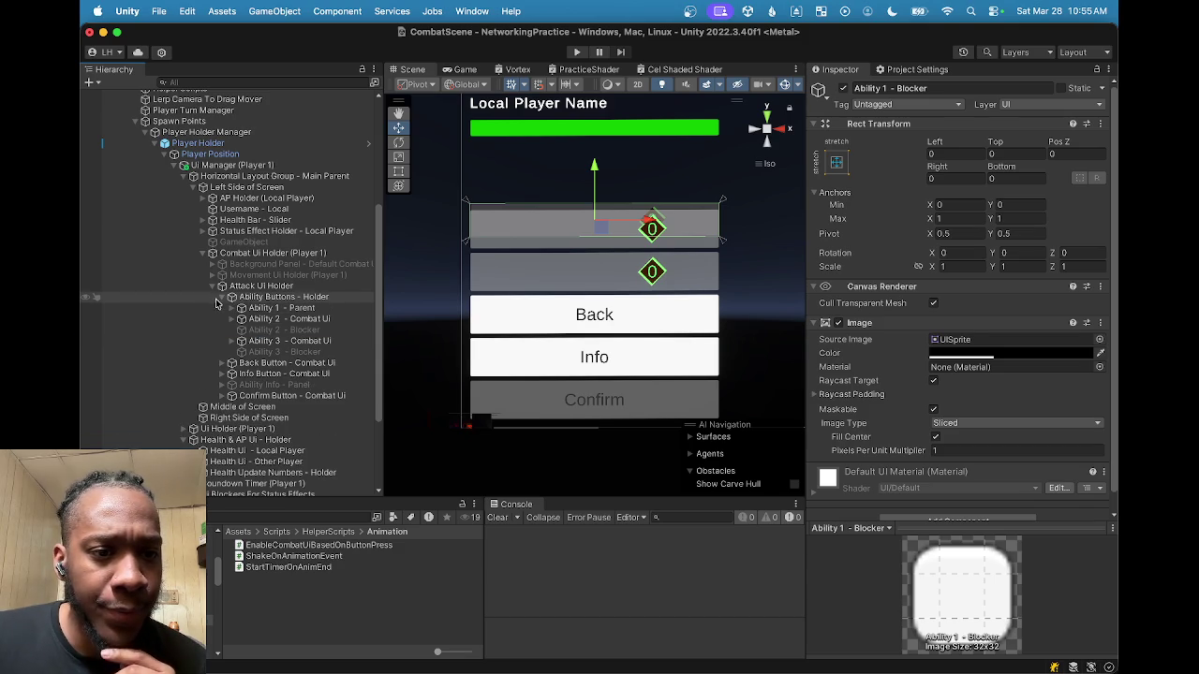
left_click(285, 298)
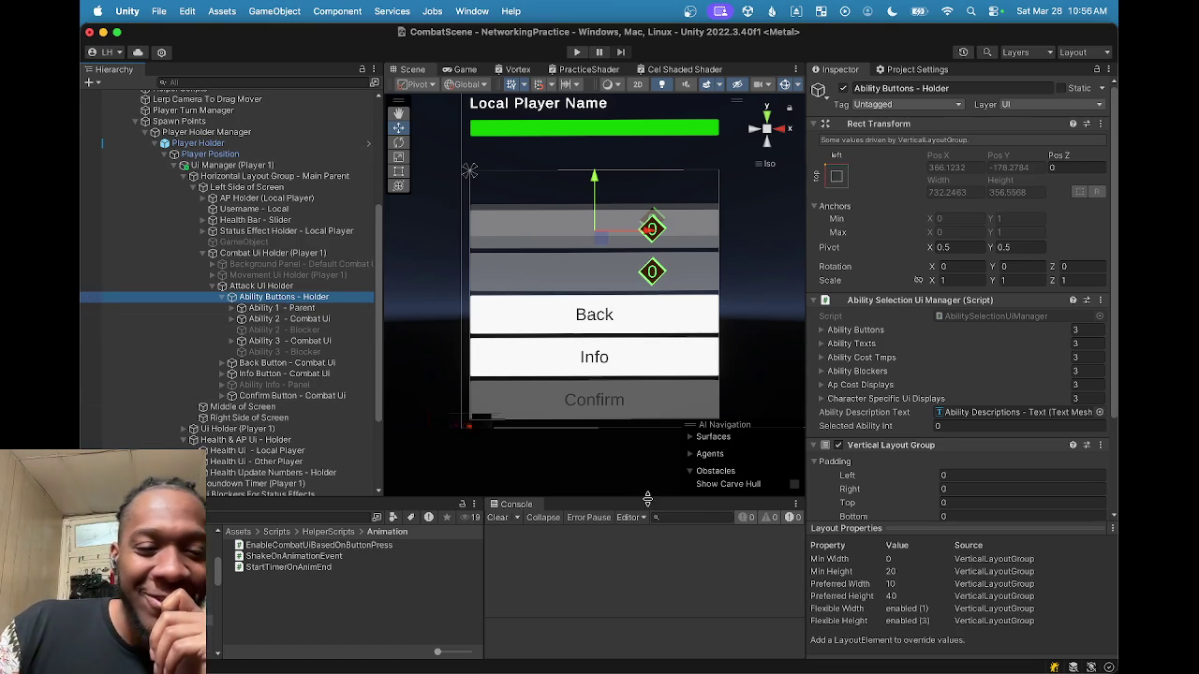
mouse_move(650, 667)
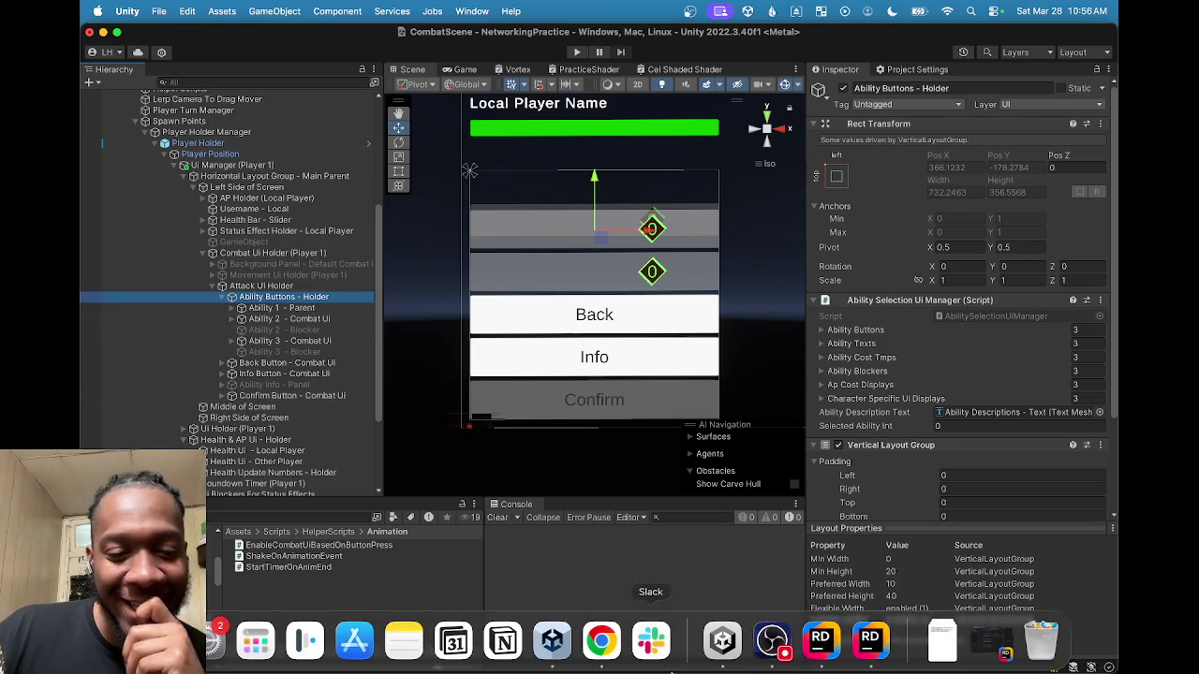
Step: Try launching Rider from the Dock, dismiss its Start Failed error, and return to Unity
left_click(784, 654)
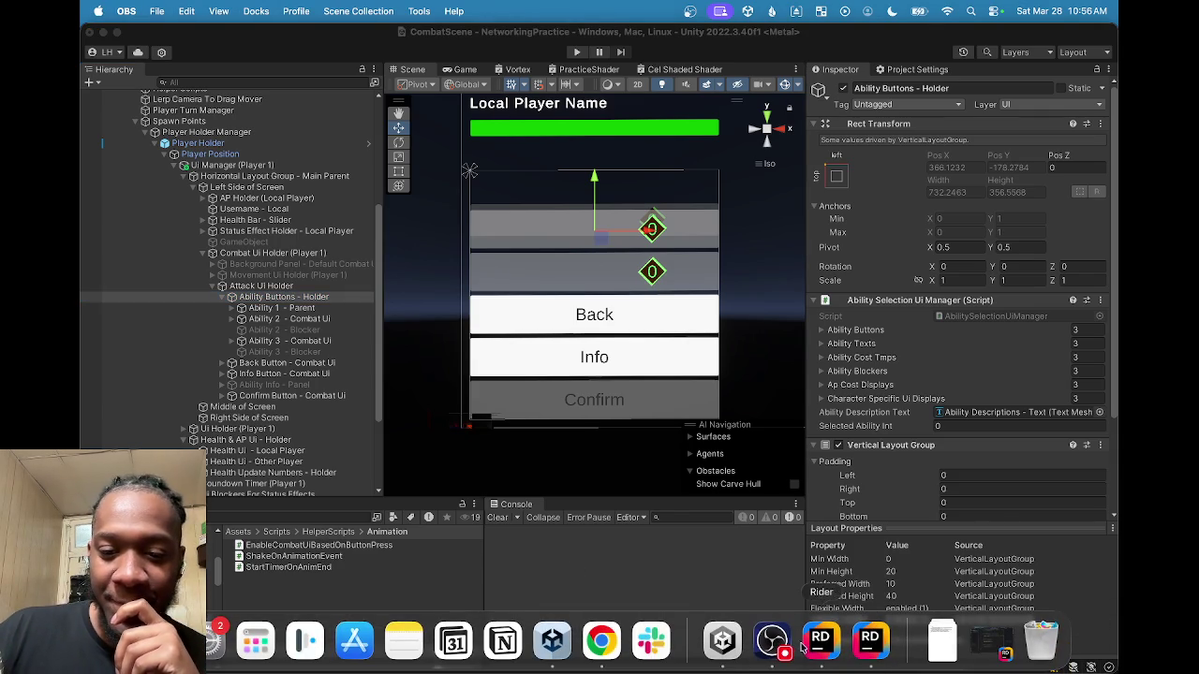
left_click(828, 639)
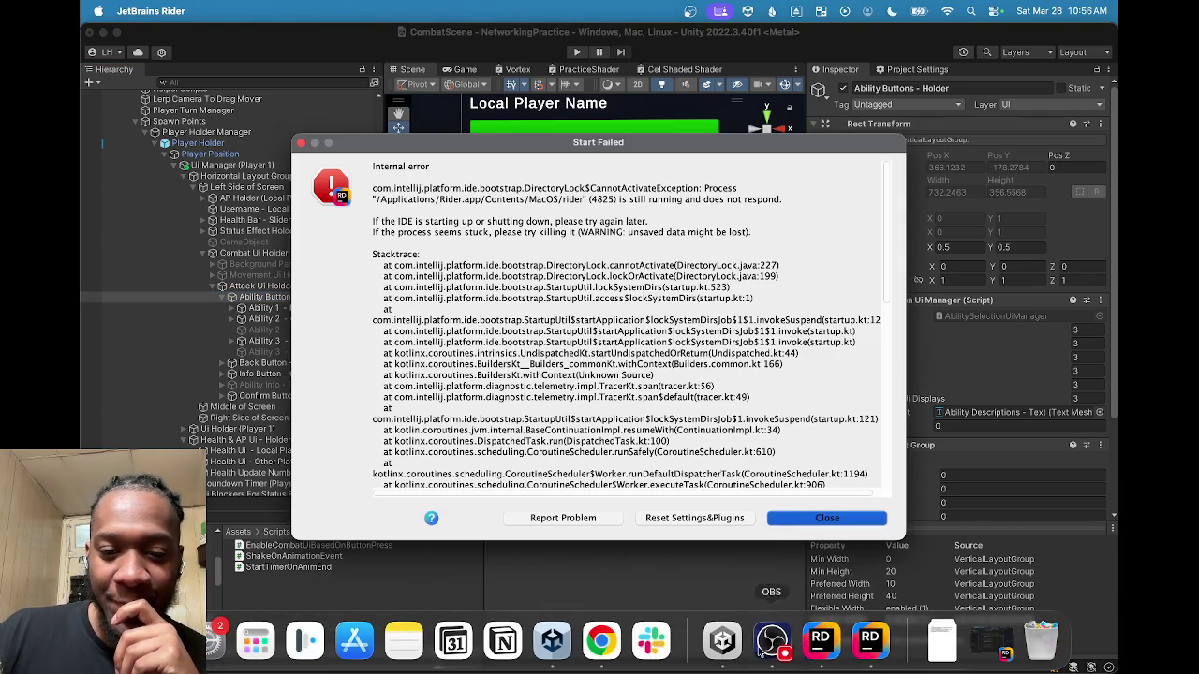
left_click(850, 517)
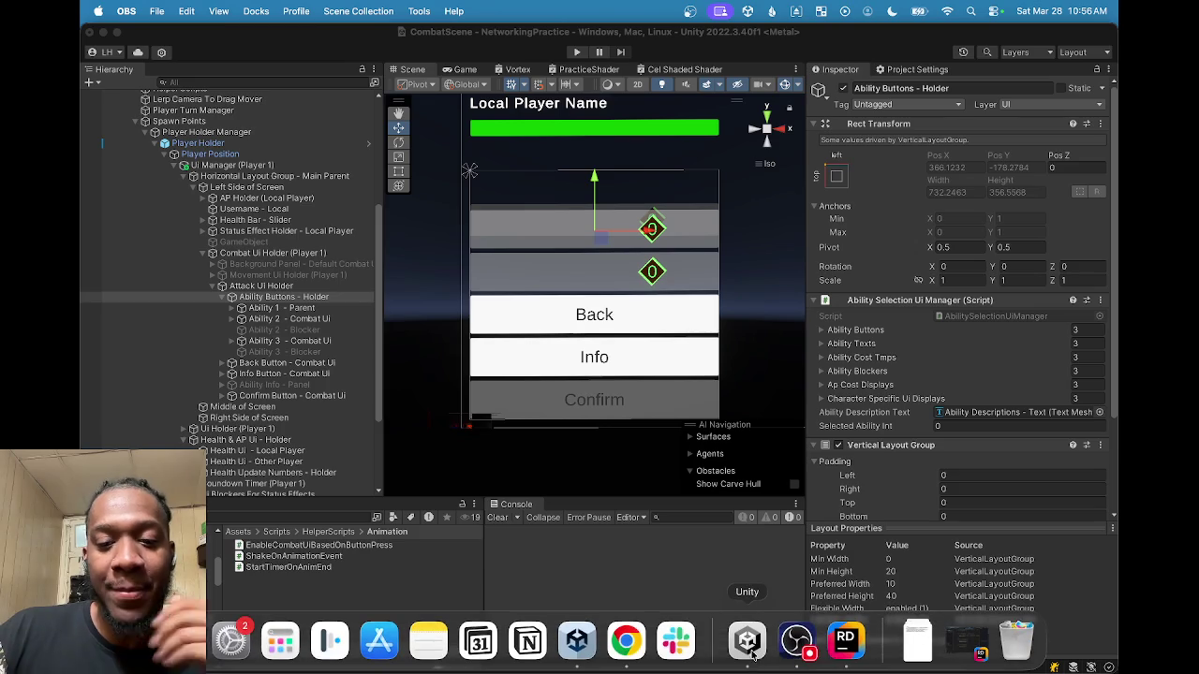
left_click(755, 652)
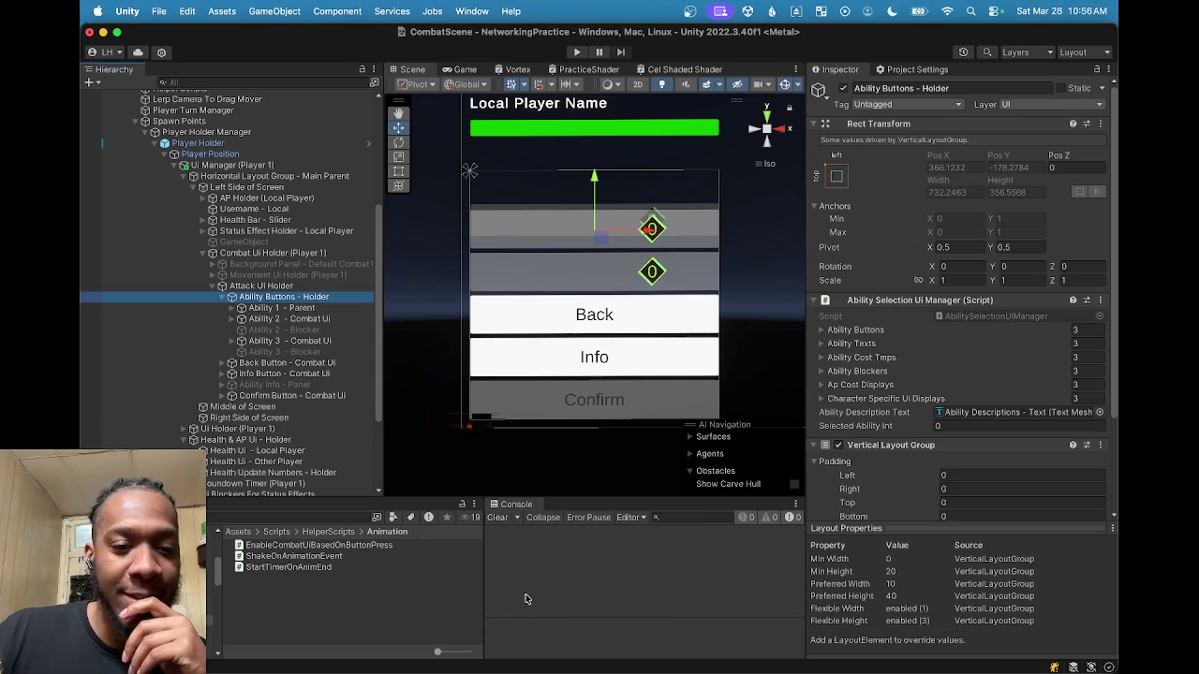
Step: Save CombatScene with Cmd+S
scroll(255, 253, "up", 5)
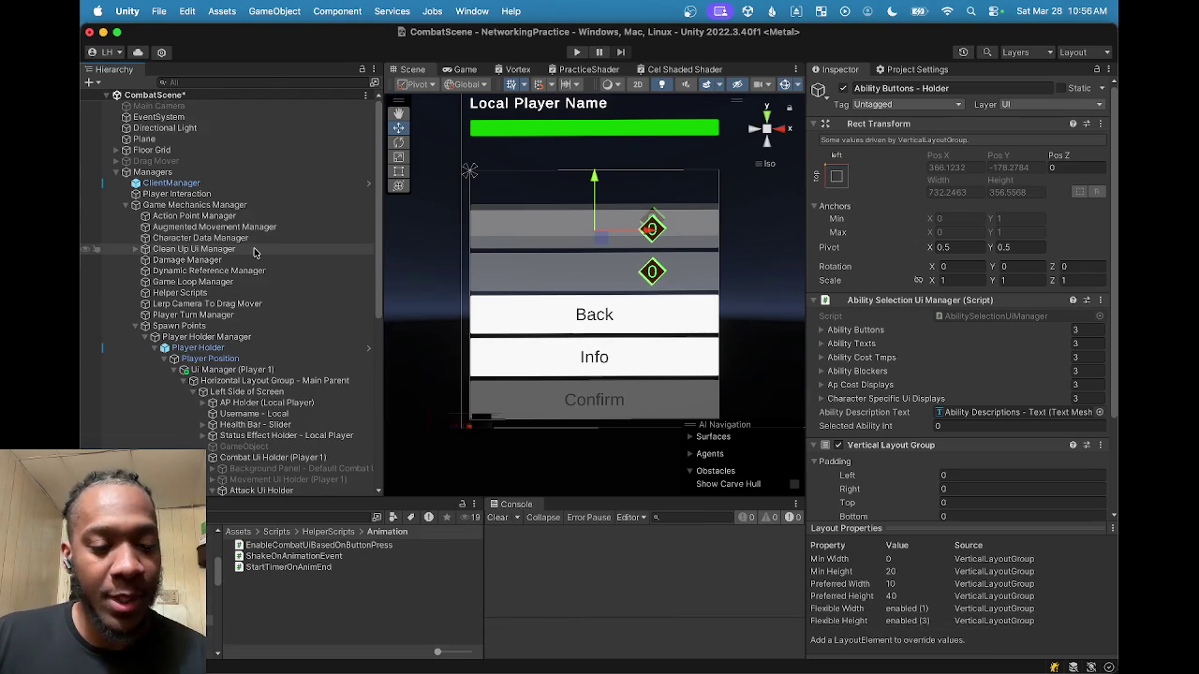
key("super+s")
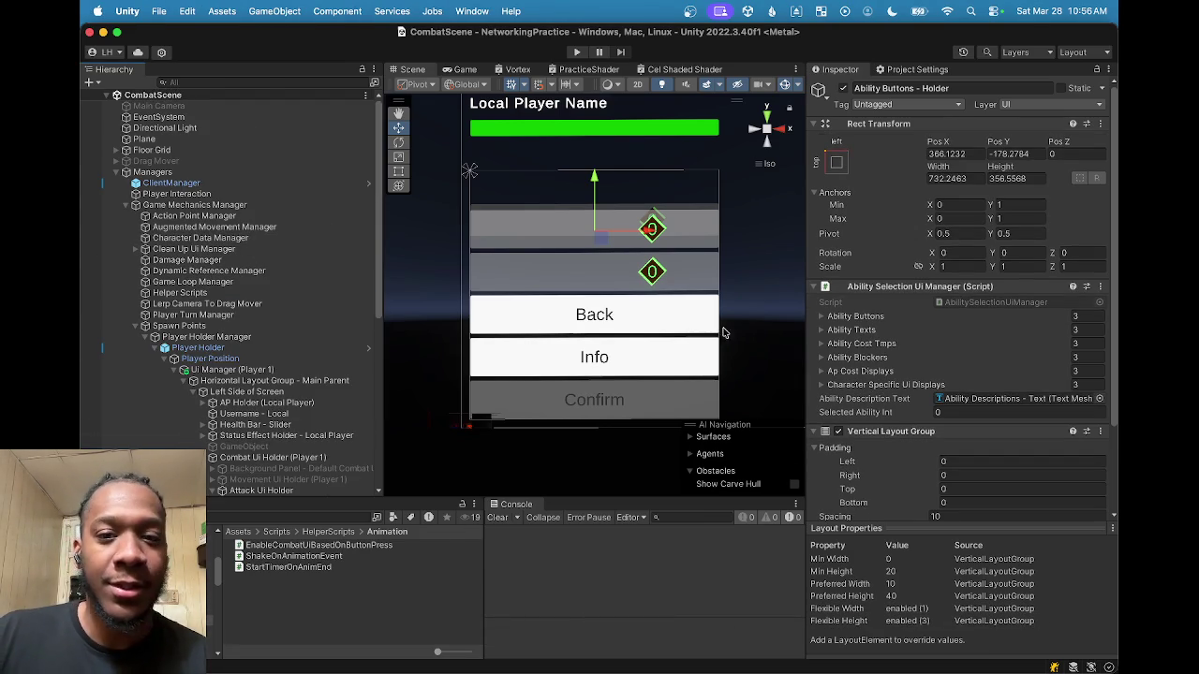
mouse_move(845, 671)
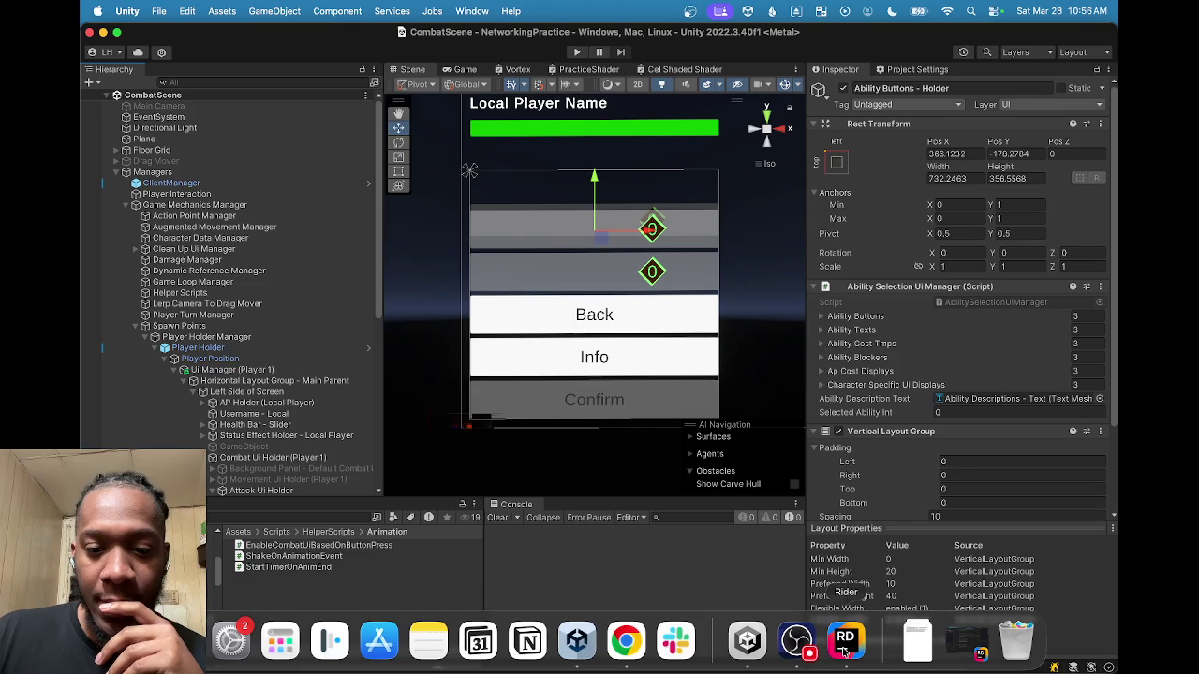
left_click(796, 641)
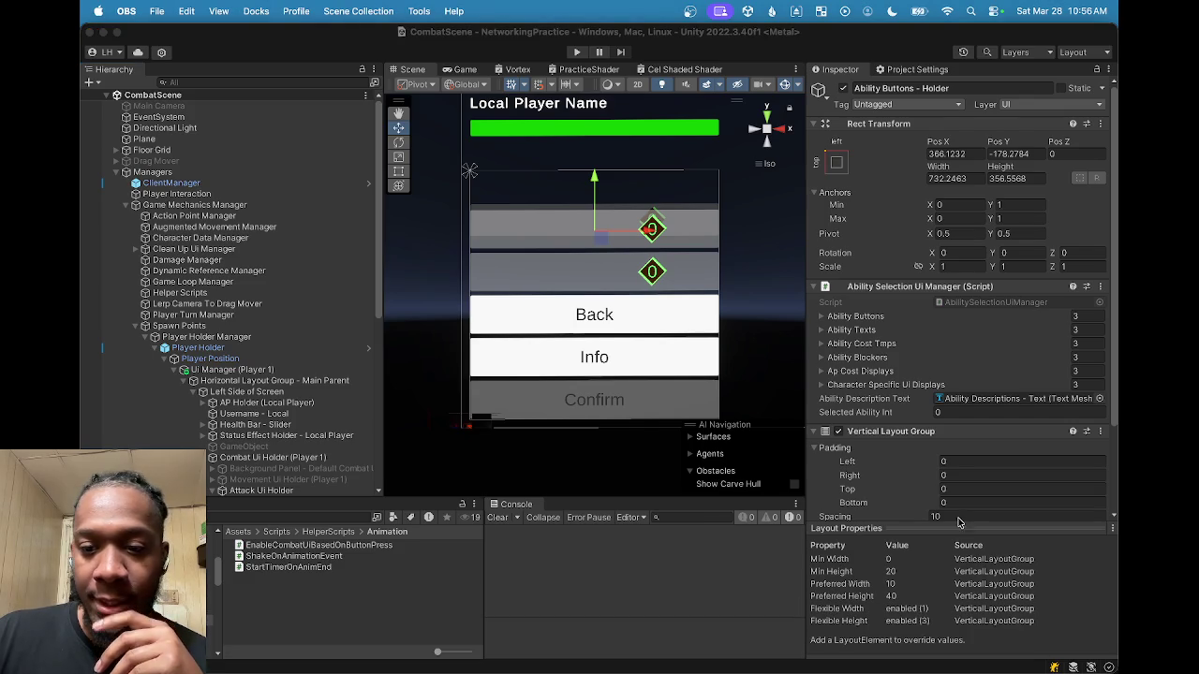